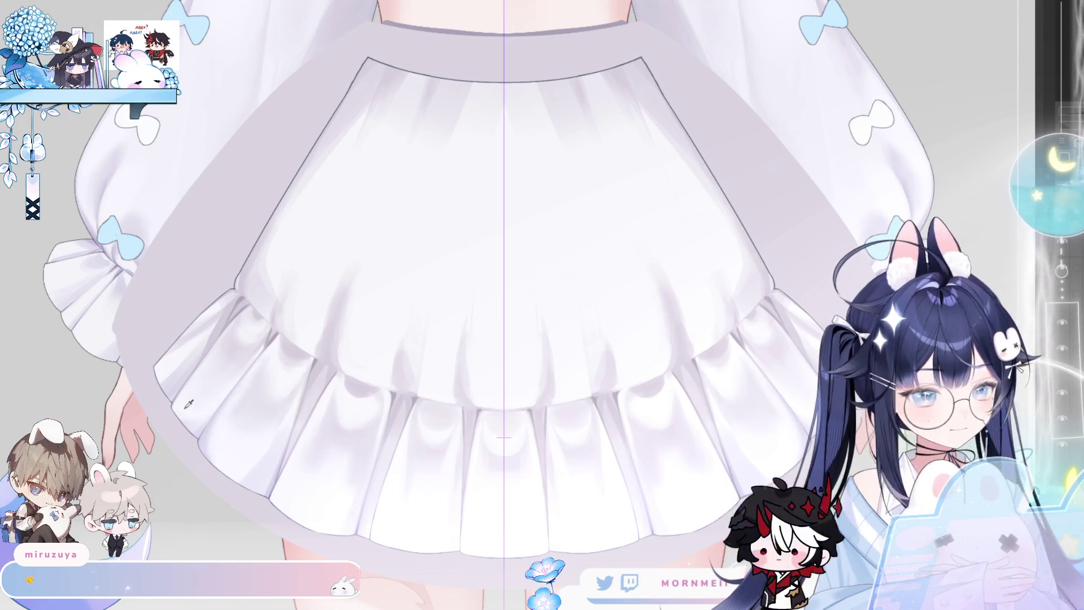
Zoom and pan the view onto the skirt's ruffled hem.
{"action": "left_click", "coordinate": [202, 392]}
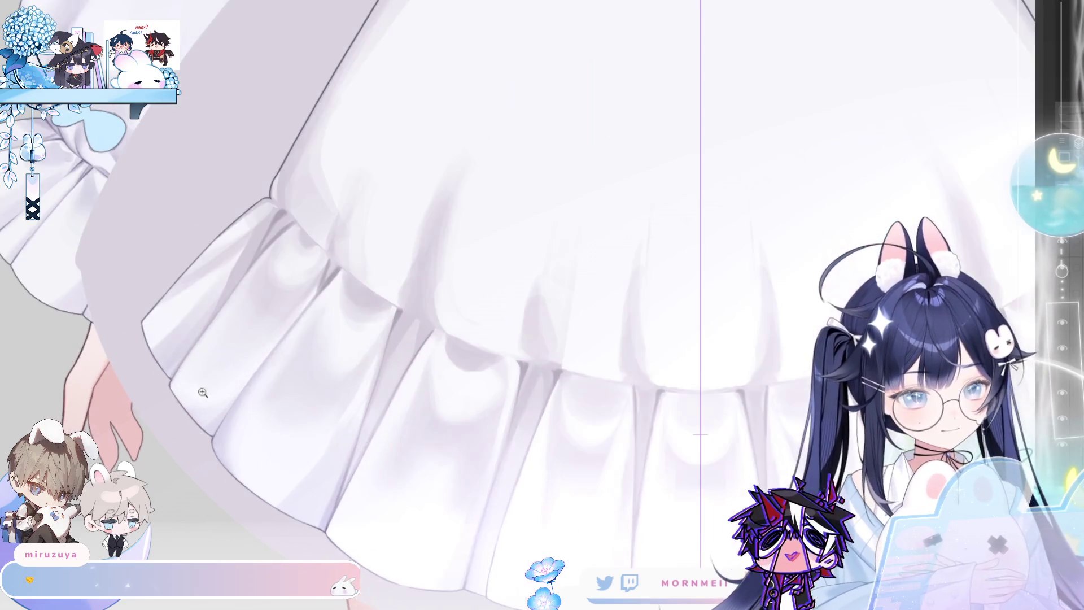
{"action": "left_click", "coordinate": [231, 418], "text": "alt"}
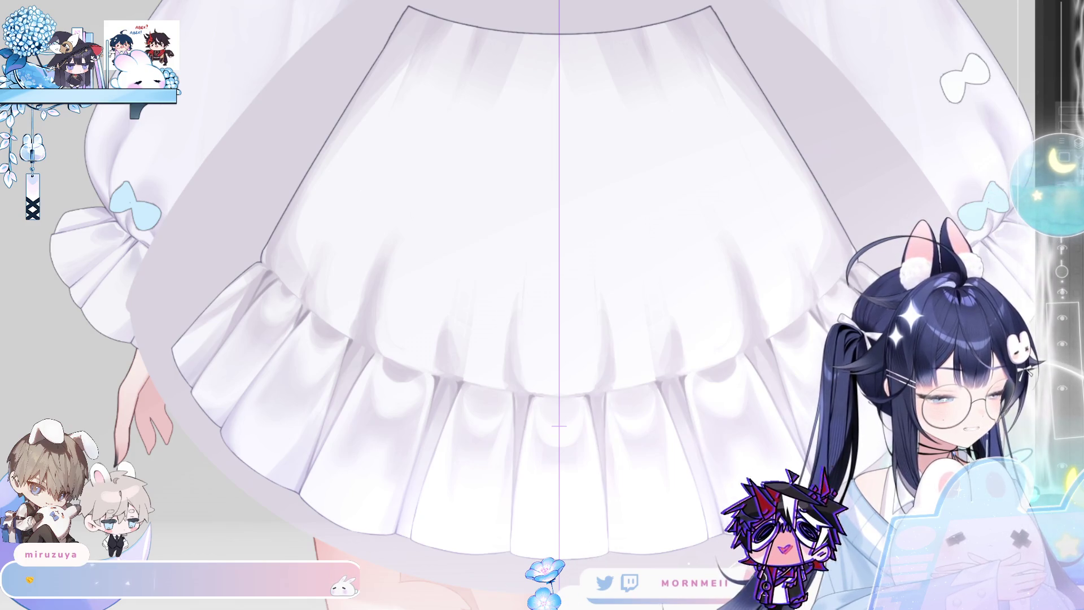
{"action": "left_click_drag", "start_coordinate": [552, 298], "coordinate": [500, 283]}
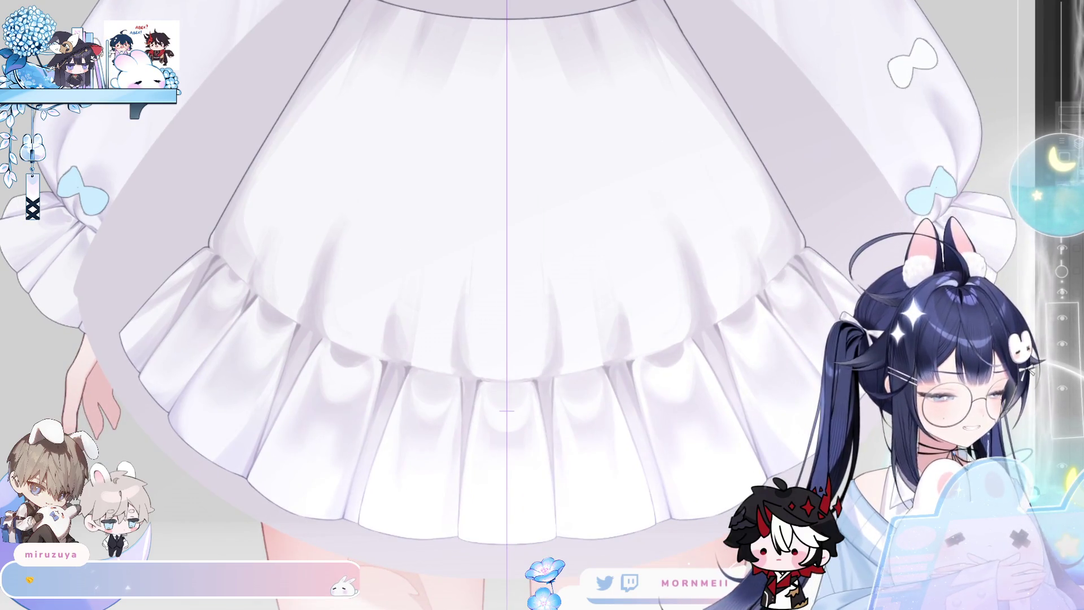
Enlarge the brush and tilt the view close onto the underskirt's left ruffle edge.
{"action": "key", "text": "e"}
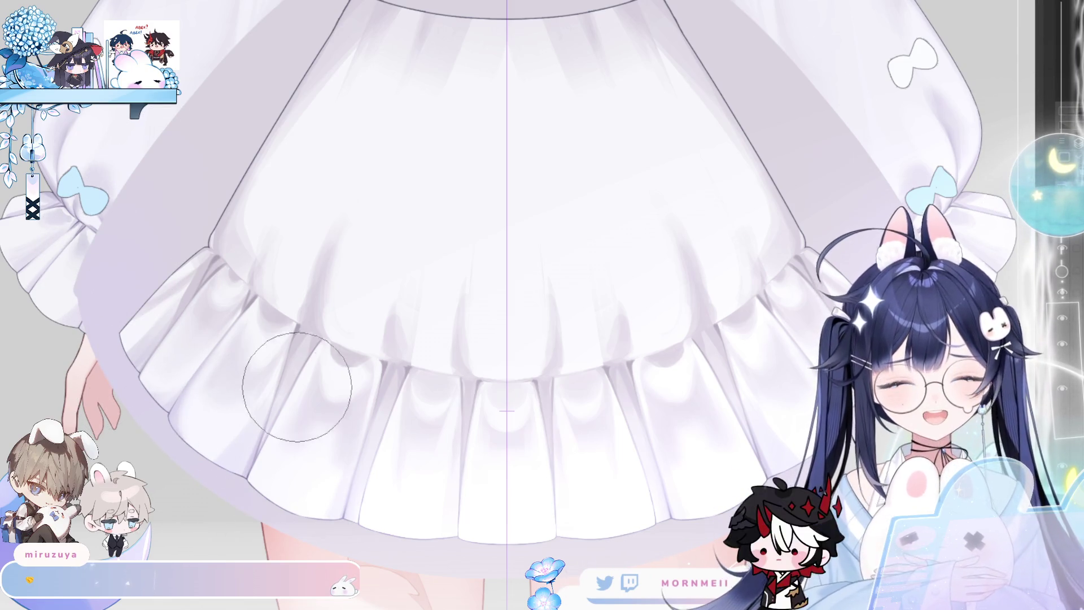
{"action": "key", "text": "bracketright"}
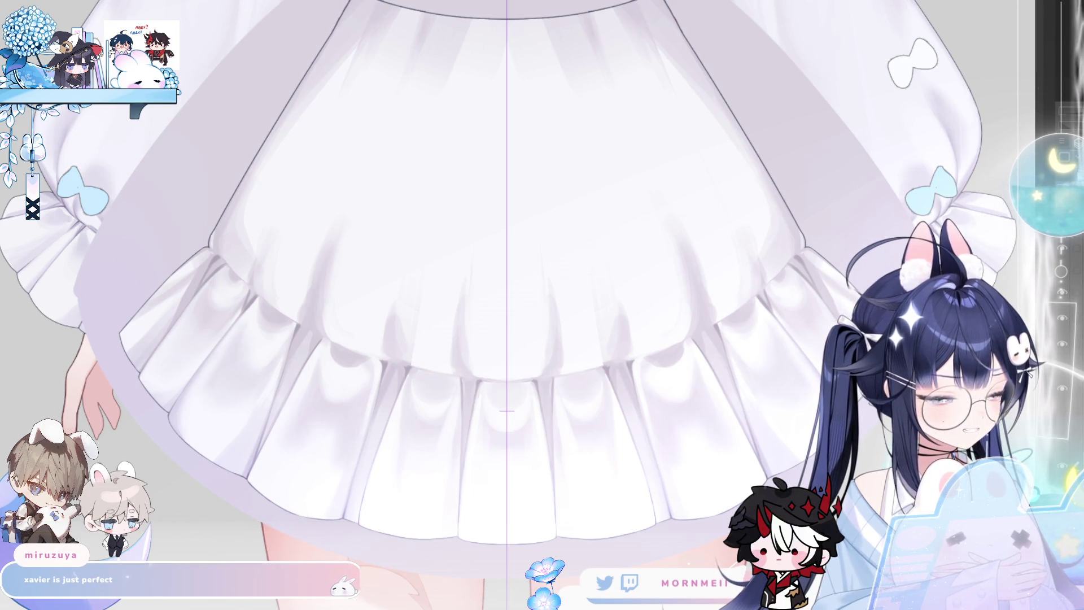
{"action": "mouse_move", "coordinate": [182, 387]}
{"action": "left_mouse_down"}
{"action": "mouse_move", "coordinate": [137, 327]}
{"action": "mouse_move", "coordinate": [268, 148]}
{"action": "left_mouse_up"}
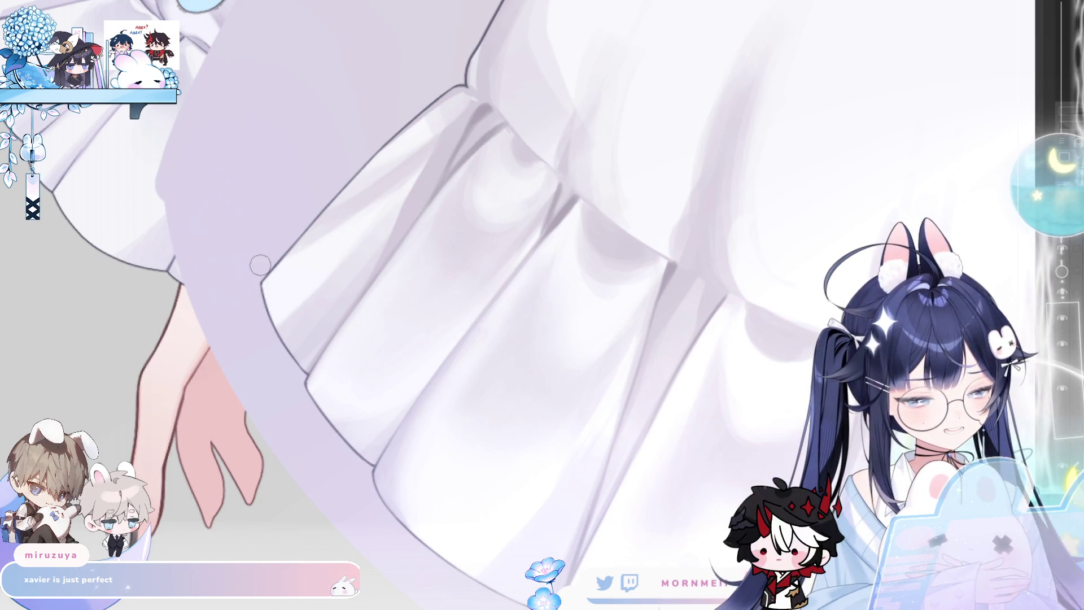
Soften the underskirt's ruffled edge with soft white airbrush strokes.
{"action": "mouse_move", "coordinate": [266, 295]}
{"action": "left_mouse_down"}
{"action": "mouse_move", "coordinate": [290, 274]}
{"action": "mouse_move", "coordinate": [235, 315]}
{"action": "mouse_move", "coordinate": [303, 276]}
{"action": "mouse_move", "coordinate": [266, 302]}
{"action": "mouse_move", "coordinate": [222, 363]}
{"action": "mouse_move", "coordinate": [293, 278]}
{"action": "mouse_move", "coordinate": [248, 307]}
{"action": "mouse_move", "coordinate": [321, 254]}
{"action": "mouse_move", "coordinate": [205, 322]}
{"action": "mouse_move", "coordinate": [302, 266]}
{"action": "mouse_move", "coordinate": [213, 334]}
{"action": "mouse_move", "coordinate": [229, 346]}
{"action": "mouse_move", "coordinate": [213, 363]}
{"action": "mouse_move", "coordinate": [249, 346]}
{"action": "mouse_move", "coordinate": [218, 337]}
{"action": "left_mouse_up"}
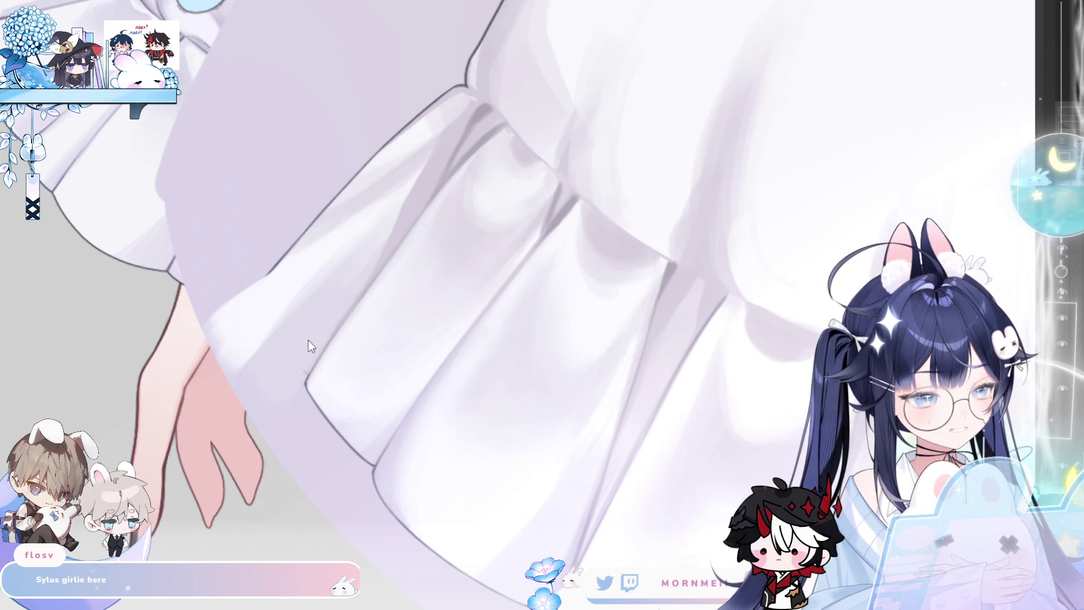
{"action": "scroll", "coordinate": [329, 295], "scroll_direction": "down", "scroll_amount": 2}
{"action": "scroll", "coordinate": [326, 302], "scroll_direction": "up", "scroll_amount": 2}
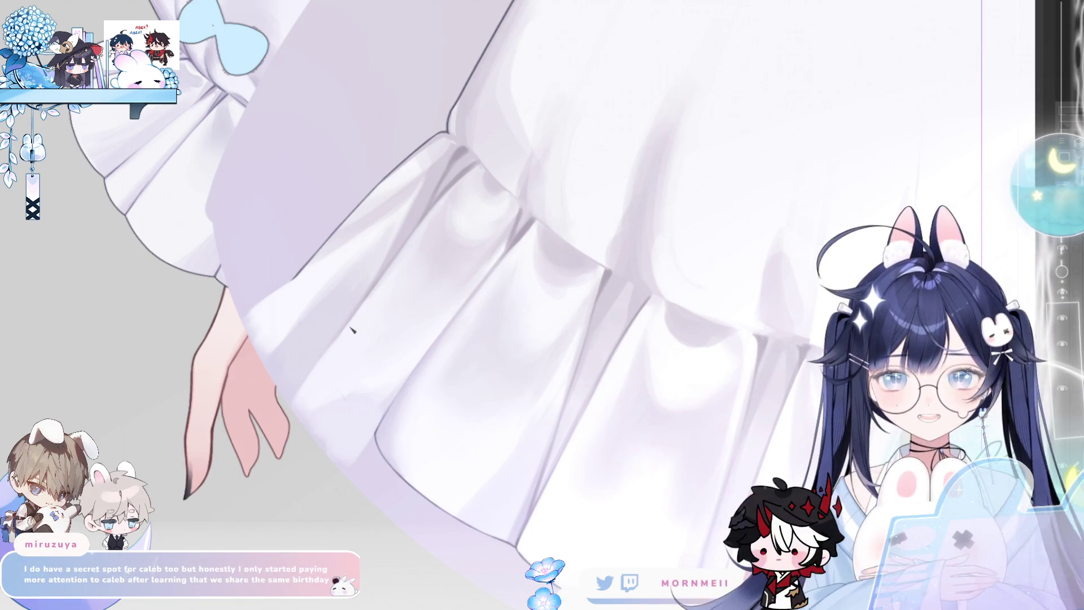
{"action": "scroll", "coordinate": [423, 235], "scroll_direction": "up", "scroll_amount": 3}
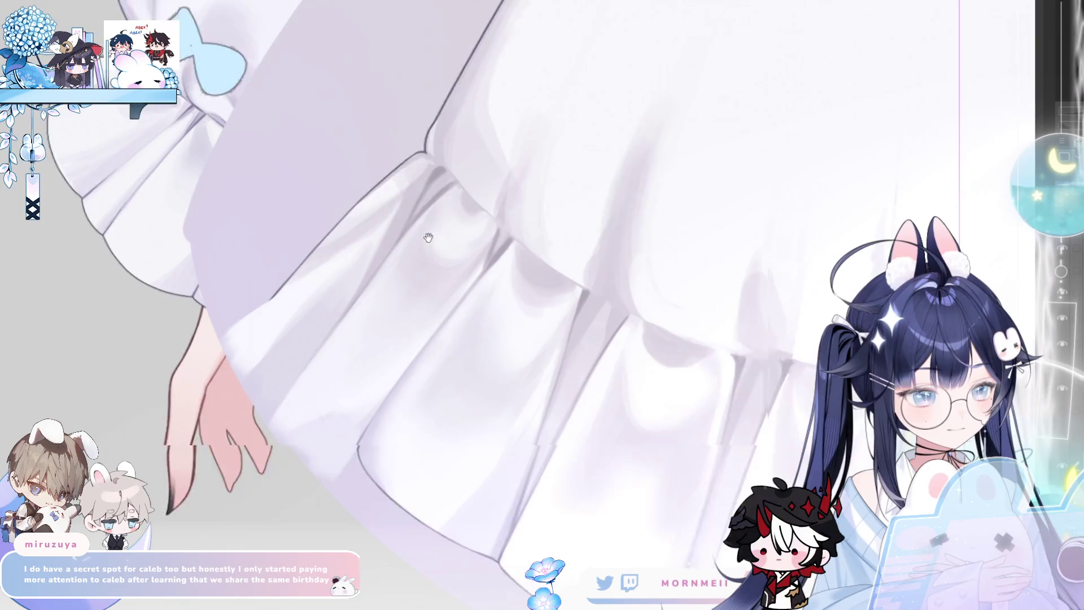
Lightly paint white over the sleeve's lower edge, then mirror the view to check.
{"action": "left_click_drag", "start_coordinate": [168, 399], "coordinate": [242, 364]}
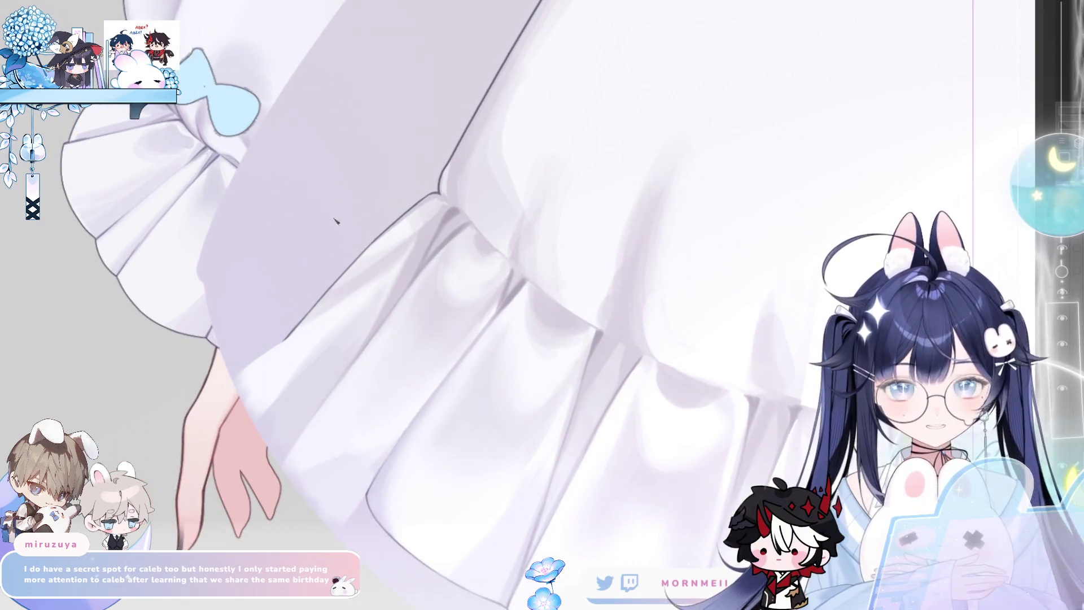
{"action": "mouse_move", "coordinate": [310, 312]}
{"action": "left_mouse_down"}
{"action": "mouse_move", "coordinate": [276, 341]}
{"action": "mouse_move", "coordinate": [319, 319]}
{"action": "left_mouse_up"}
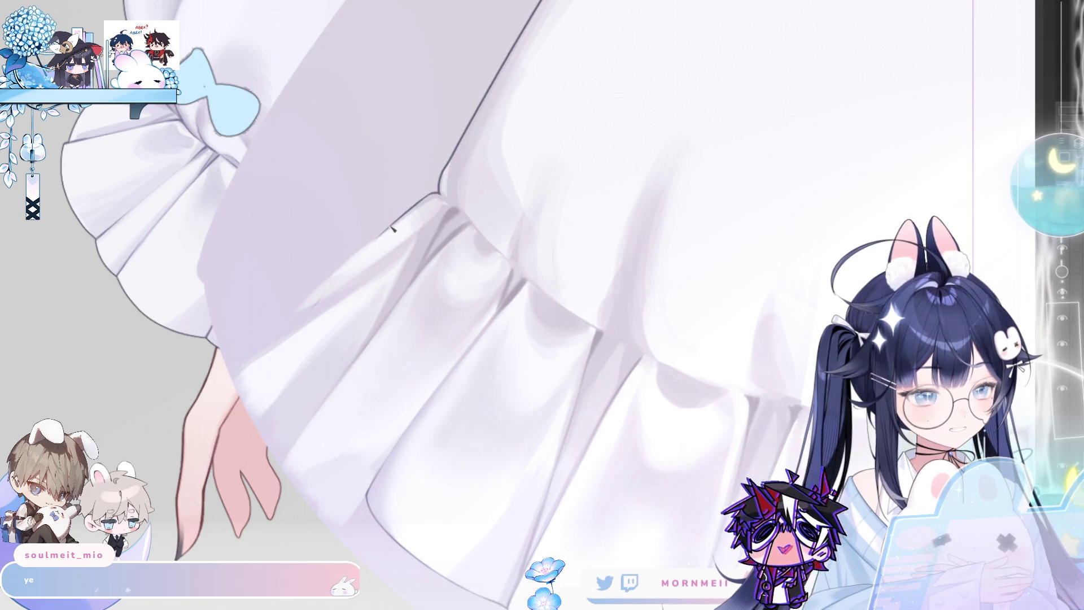
{"action": "key", "text": "h"}
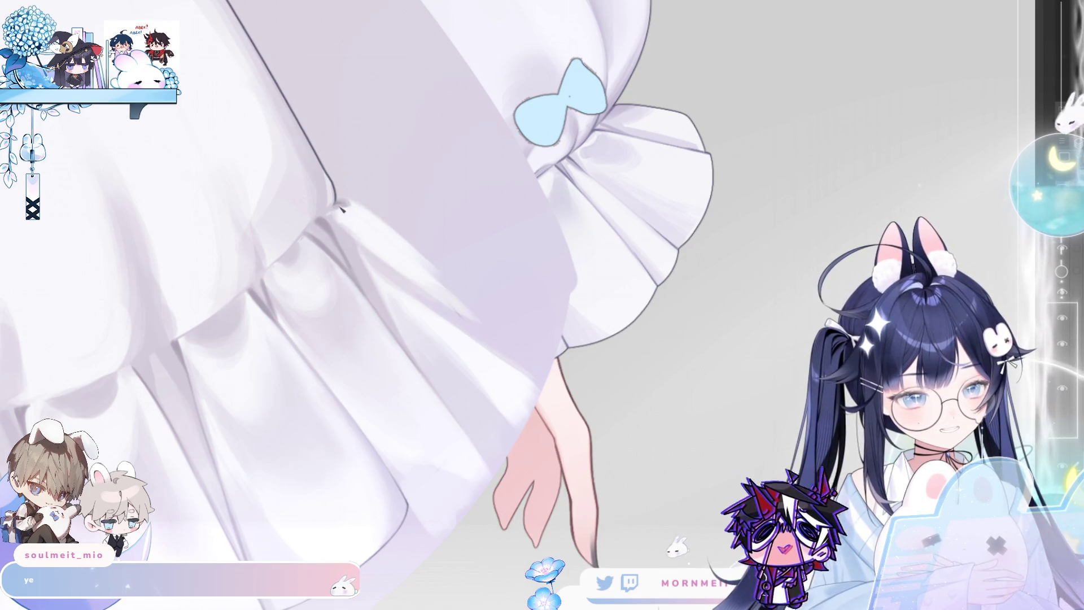
{"action": "key", "text": "h"}
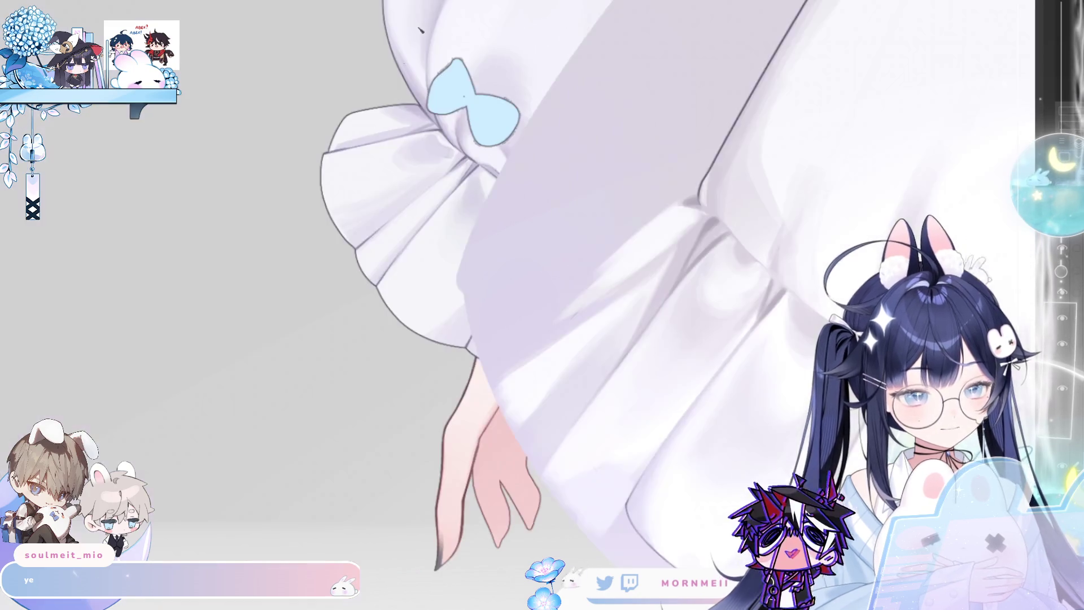
{"action": "key", "text": "h"}
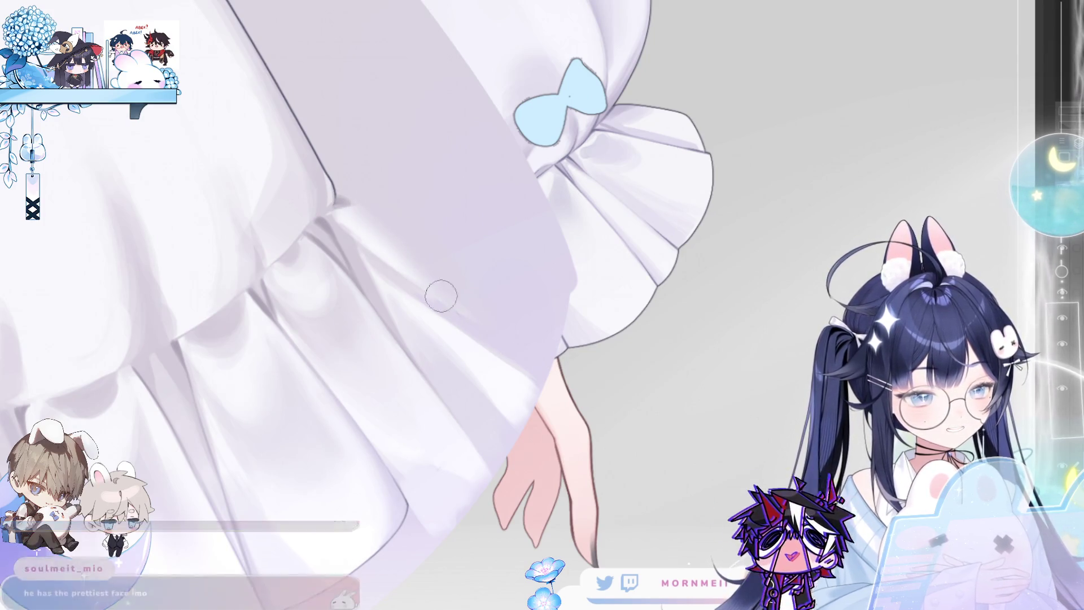
{"action": "key", "text": "h"}
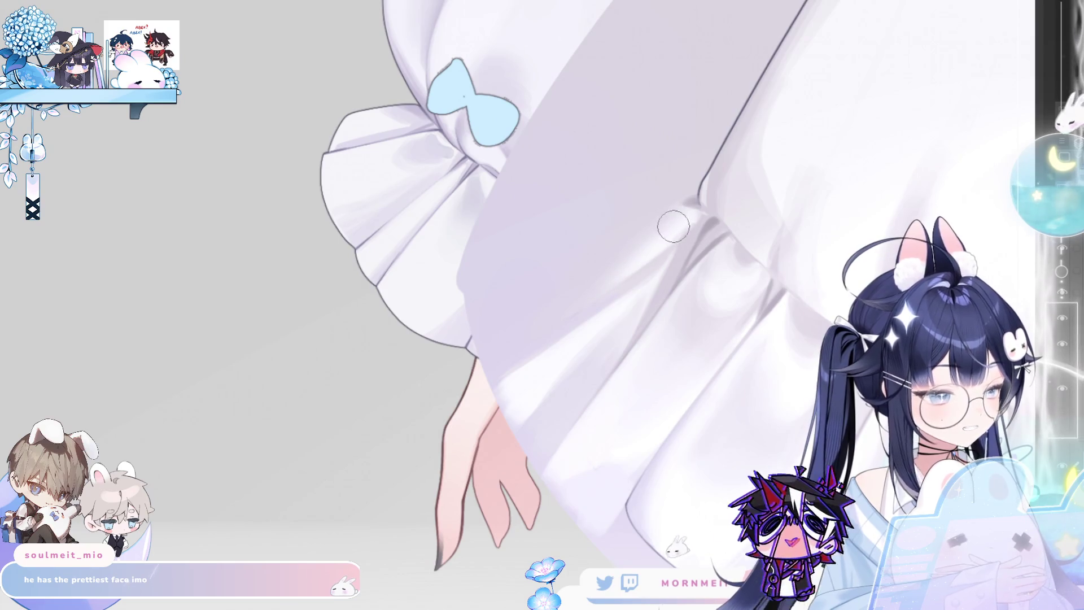
{"action": "mouse_move", "coordinate": [730, 177]}
{"action": "left_mouse_down"}
{"action": "mouse_move", "coordinate": [365, 312]}
{"action": "mouse_move", "coordinate": [288, 363]}
{"action": "left_mouse_up"}
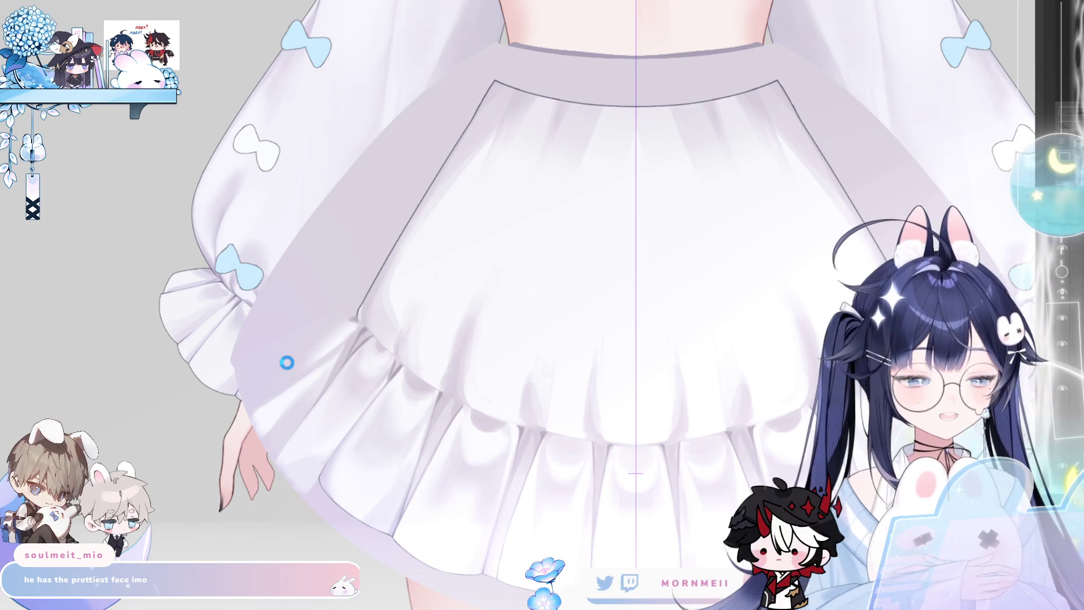
Undo the stray stroke on the skirt's left edge, then scroll over to the waistband.
{"action": "mouse_move", "coordinate": [359, 307]}
{"action": "left_mouse_down"}
{"action": "mouse_move", "coordinate": [329, 300]}
{"action": "mouse_move", "coordinate": [255, 343]}
{"action": "left_mouse_up"}
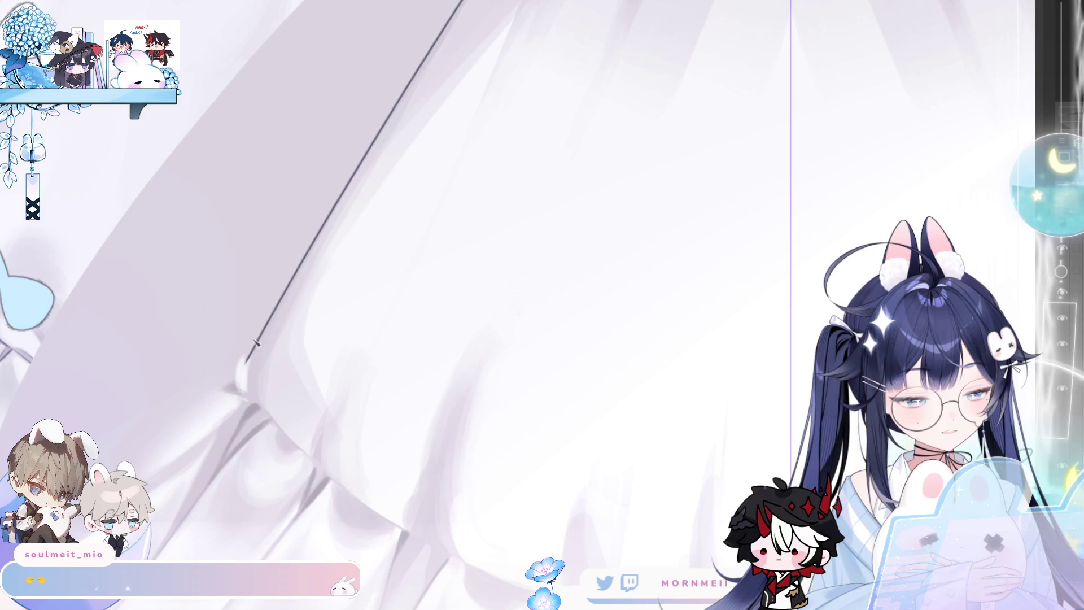
{"action": "key", "text": "ctrl+z"}
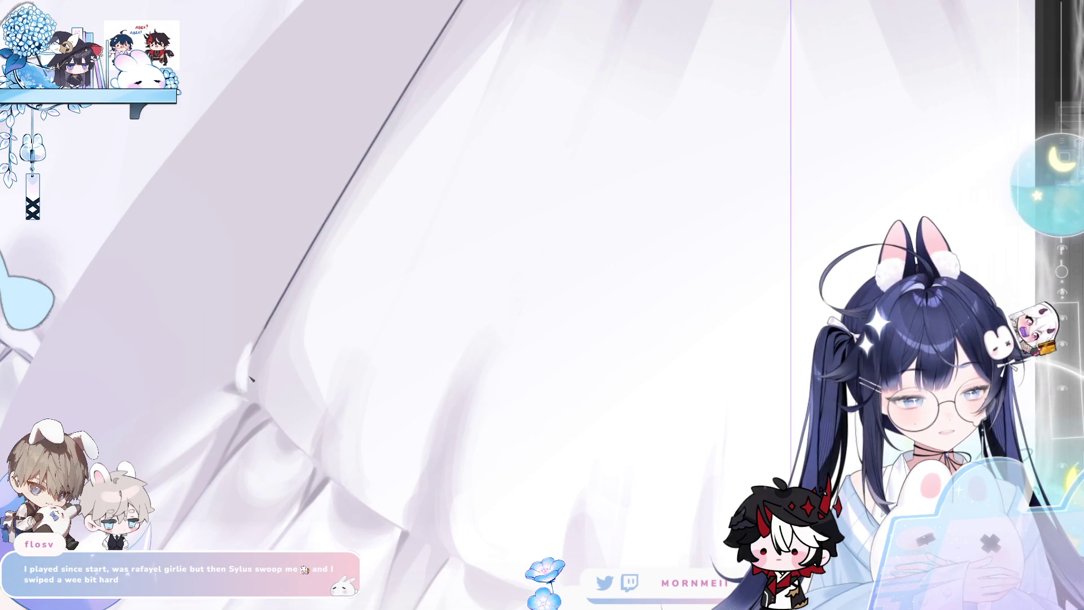
{"action": "scroll", "coordinate": [304, 264], "scroll_direction": "down", "scroll_amount": 1}
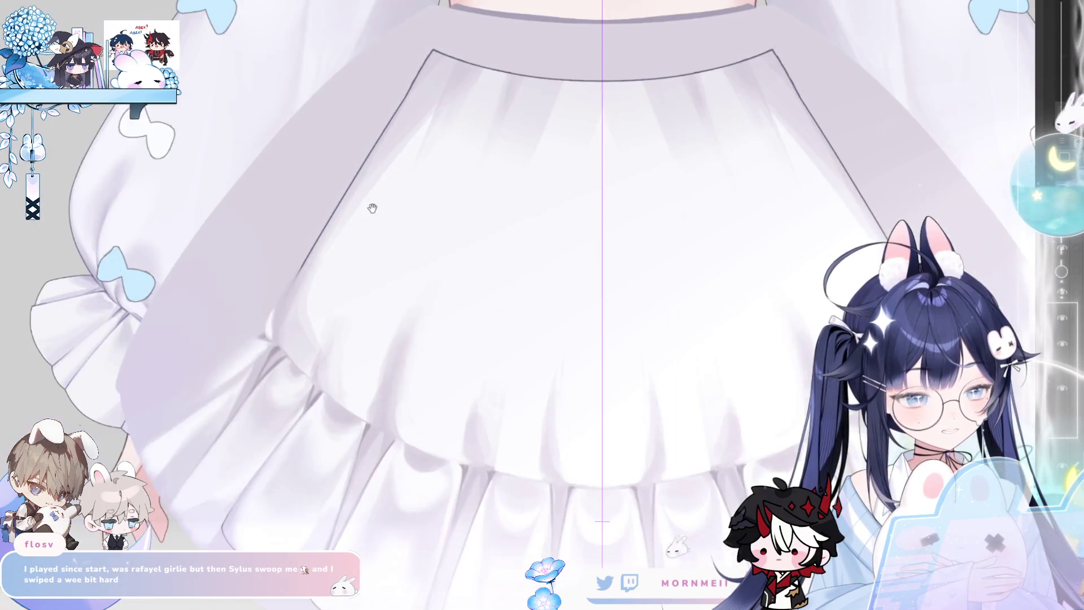
{"action": "scroll", "coordinate": [370, 206], "scroll_direction": "down", "scroll_amount": 1}
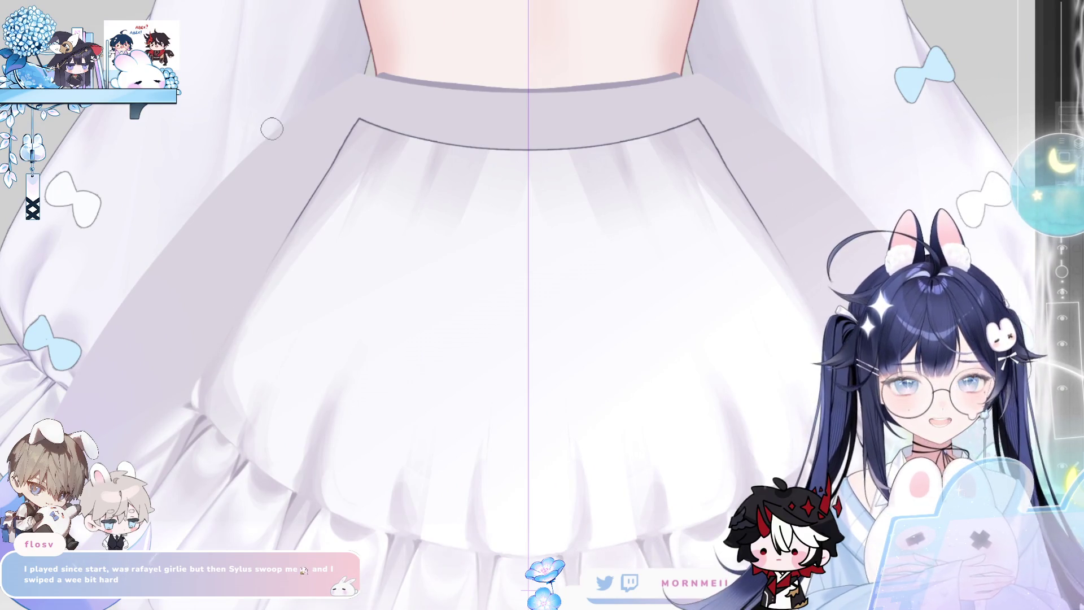
{"action": "scroll", "coordinate": [679, 307], "scroll_direction": "right", "scroll_amount": 1}
{"action": "scroll", "coordinate": [679, 308], "scroll_direction": "right", "scroll_amount": 5}
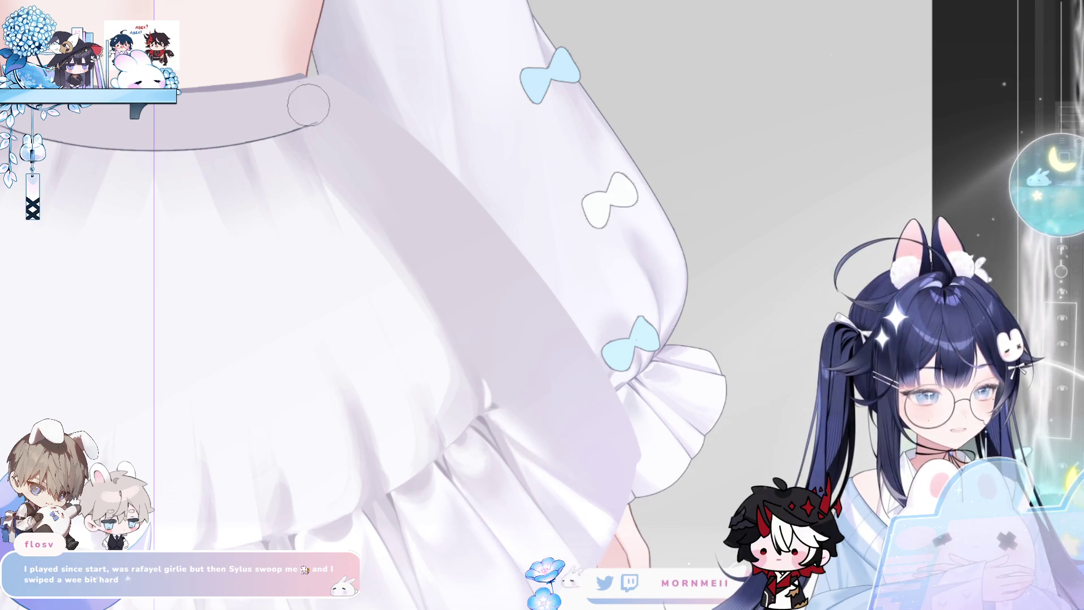
{"action": "scroll", "coordinate": [269, 208], "scroll_direction": "left", "scroll_amount": 3}
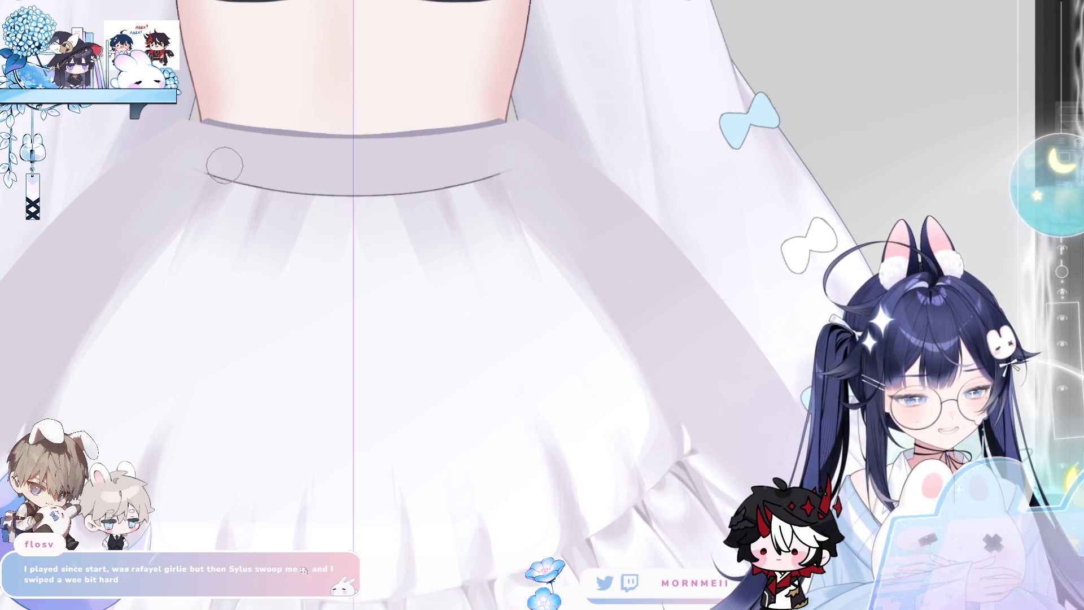
With a smaller brush, erase both ends of the line under the waistband.
{"action": "key", "text": "bracketleft"}
{"action": "key", "text": "bracketleft"}
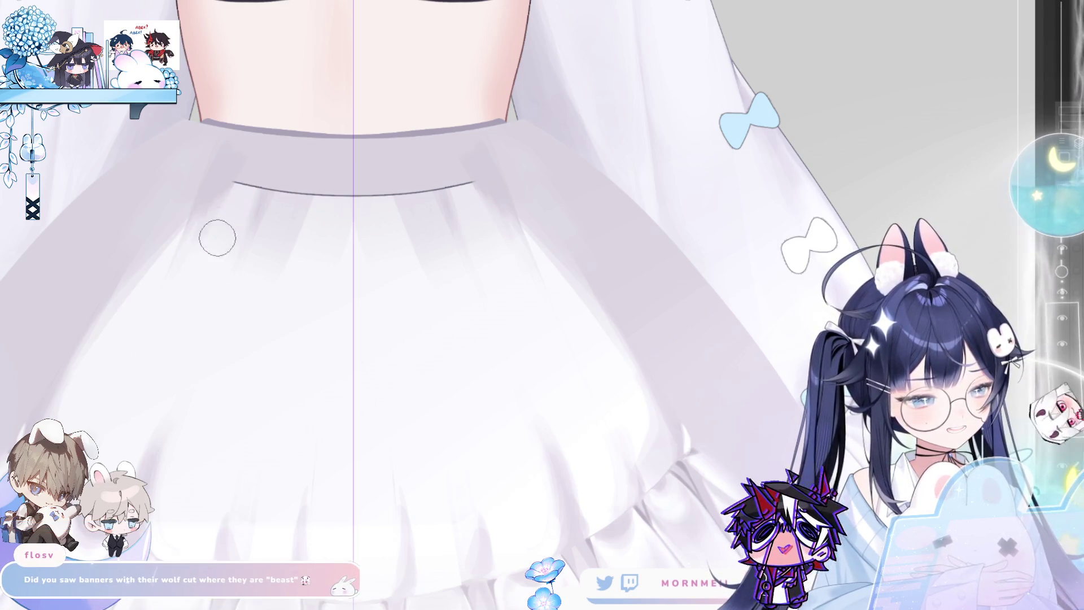
{"action": "left_click_drag", "start_coordinate": [236, 211], "coordinate": [242, 188]}
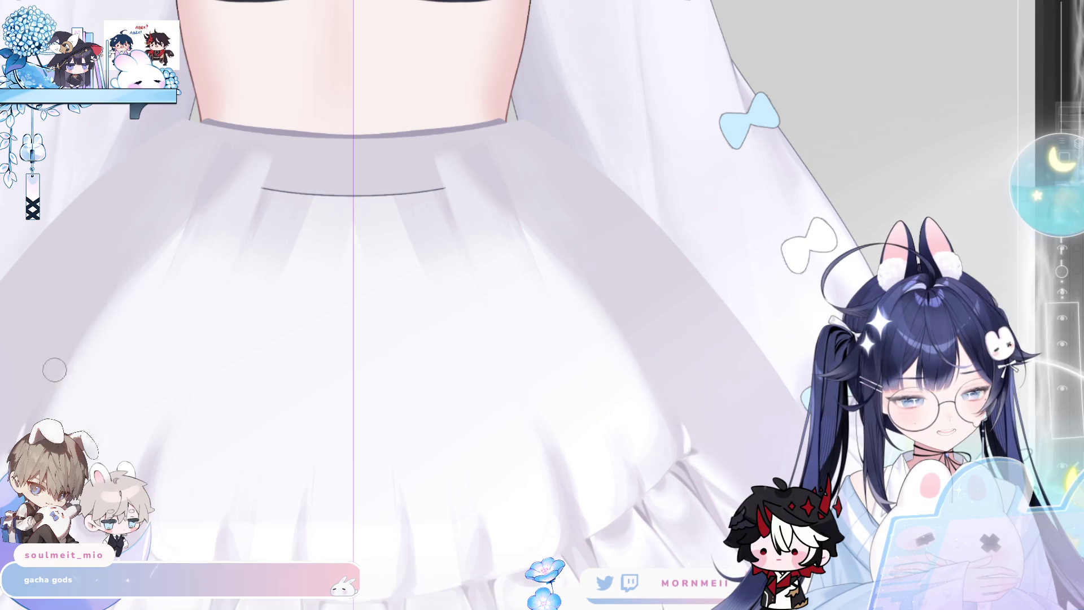
{"action": "scroll", "coordinate": [265, 419], "scroll_direction": "left", "scroll_amount": 3}
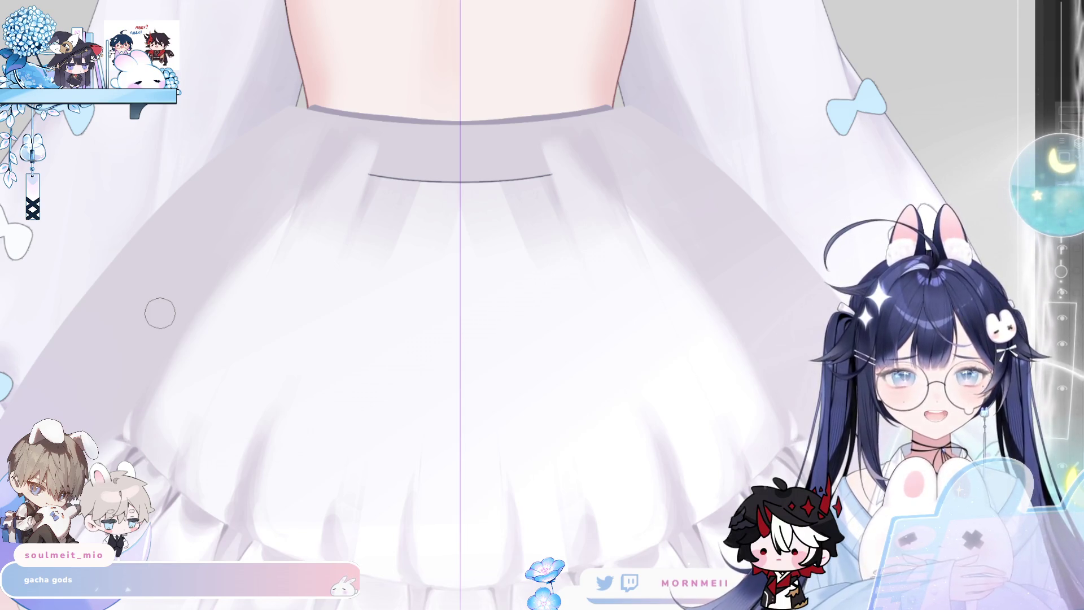
Paint out both ends of the dark waist line with the soft airbrush, then shrink the brush.
{"action": "mouse_move", "coordinate": [105, 396]}
{"action": "left_mouse_down"}
{"action": "mouse_move", "coordinate": [85, 429]}
{"action": "mouse_move", "coordinate": [118, 402]}
{"action": "left_mouse_up"}
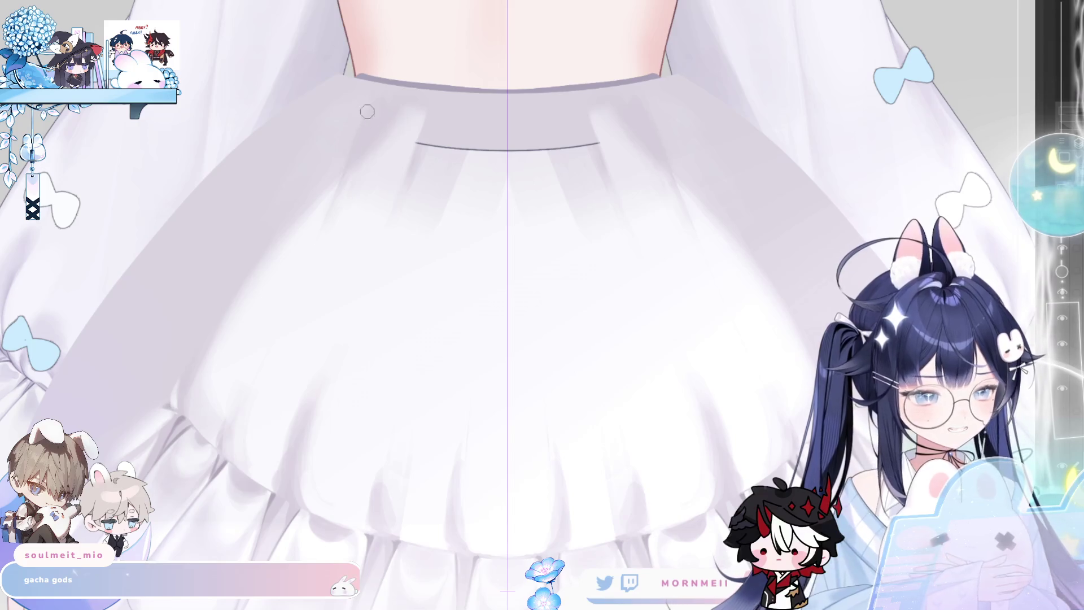
{"action": "mouse_move", "coordinate": [339, 214]}
{"action": "left_mouse_down"}
{"action": "mouse_move", "coordinate": [297, 217]}
{"action": "mouse_move", "coordinate": [265, 194]}
{"action": "left_mouse_up"}
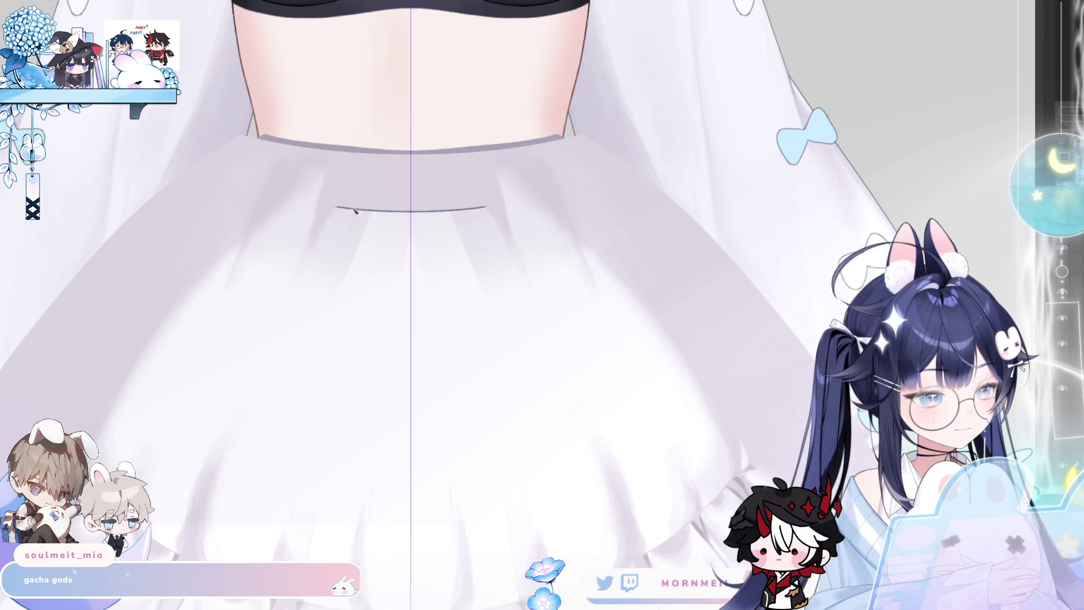
{"action": "mouse_move", "coordinate": [353, 196]}
{"action": "left_mouse_down"}
{"action": "mouse_move", "coordinate": [356, 205]}
{"action": "mouse_move", "coordinate": [368, 187]}
{"action": "mouse_move", "coordinate": [357, 231]}
{"action": "mouse_move", "coordinate": [399, 182]}
{"action": "mouse_move", "coordinate": [406, 232]}
{"action": "left_mouse_up"}
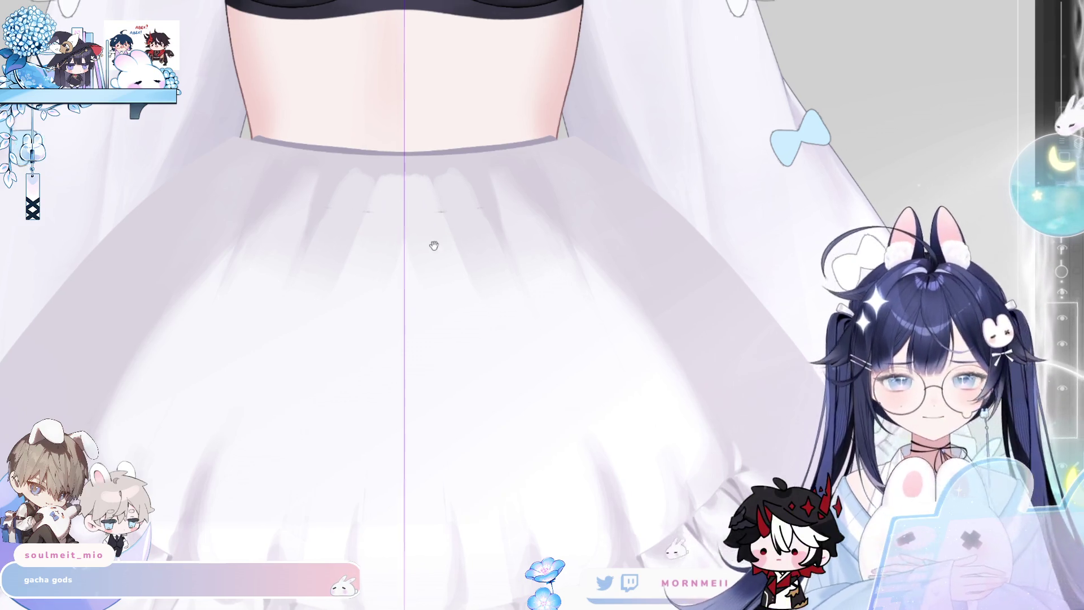
{"action": "left_click_drag", "start_coordinate": [416, 183], "coordinate": [322, 208]}
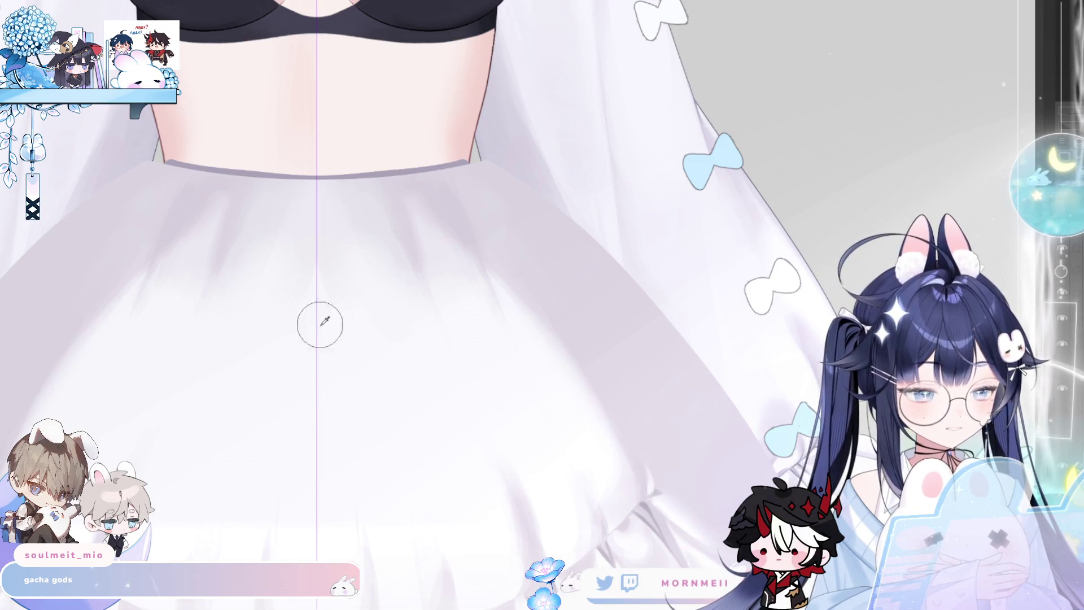
{"action": "scroll", "coordinate": [417, 302], "scroll_direction": "left", "scroll_amount": 3}
{"action": "scroll", "coordinate": [418, 302], "scroll_direction": "down", "scroll_amount": 1}
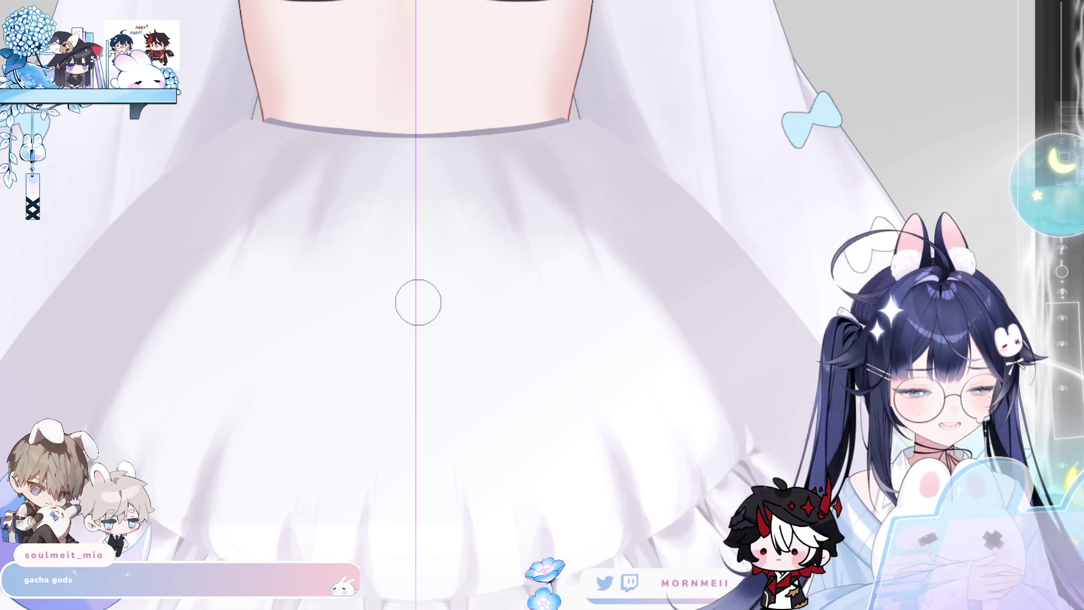
{"action": "key", "text": "bracketleft"}
{"action": "key", "text": "bracketleft"}
{"action": "key", "text": "bracketleft"}
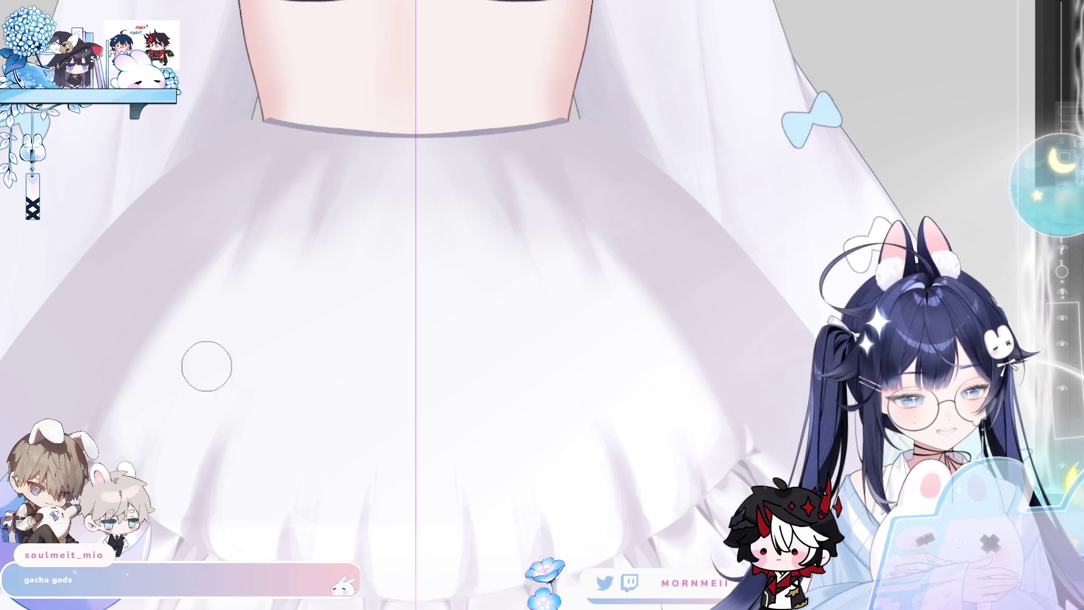
{"action": "scroll", "coordinate": [96, 351], "scroll_direction": "down", "scroll_amount": 3}
{"action": "scroll", "coordinate": [96, 351], "scroll_direction": "left", "scroll_amount": 3}
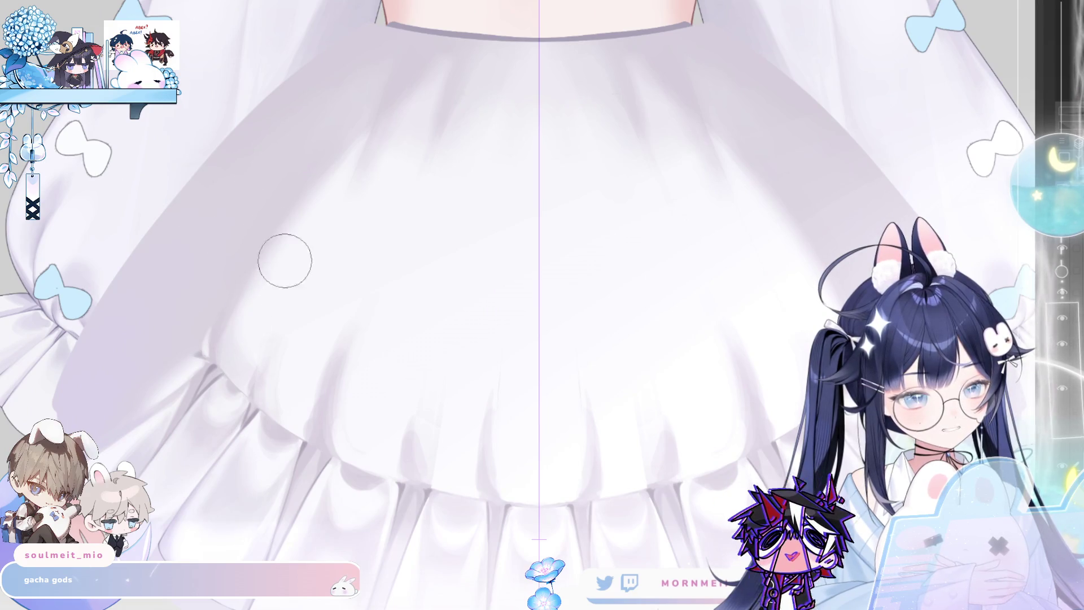
{"action": "key", "text": "bracketleft"}
{"action": "key", "text": "bracketleft"}
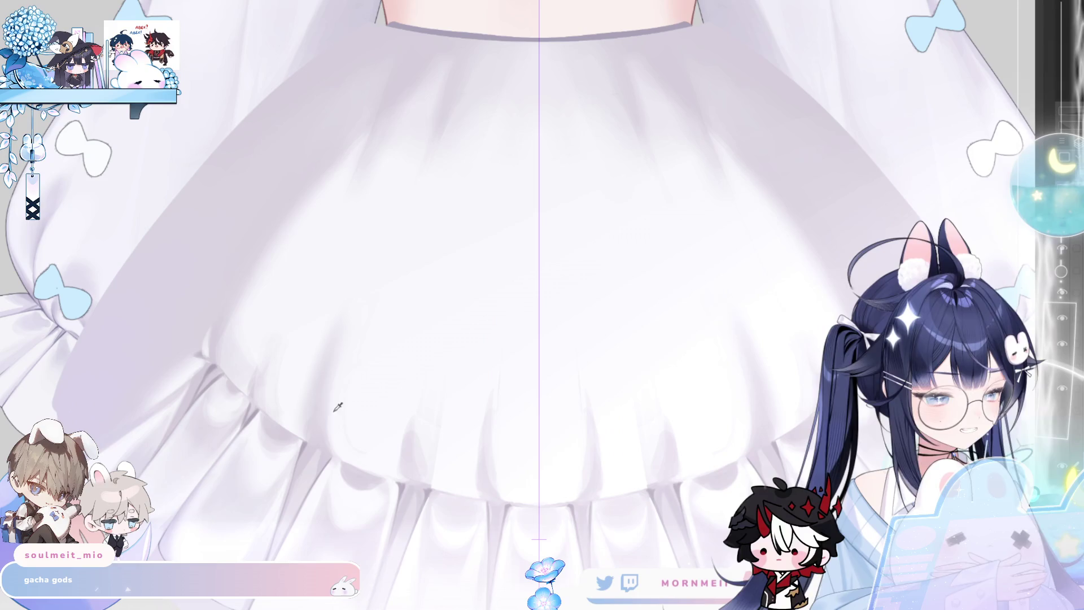
{"action": "scroll", "coordinate": [408, 257], "scroll_direction": "down", "scroll_amount": 2}
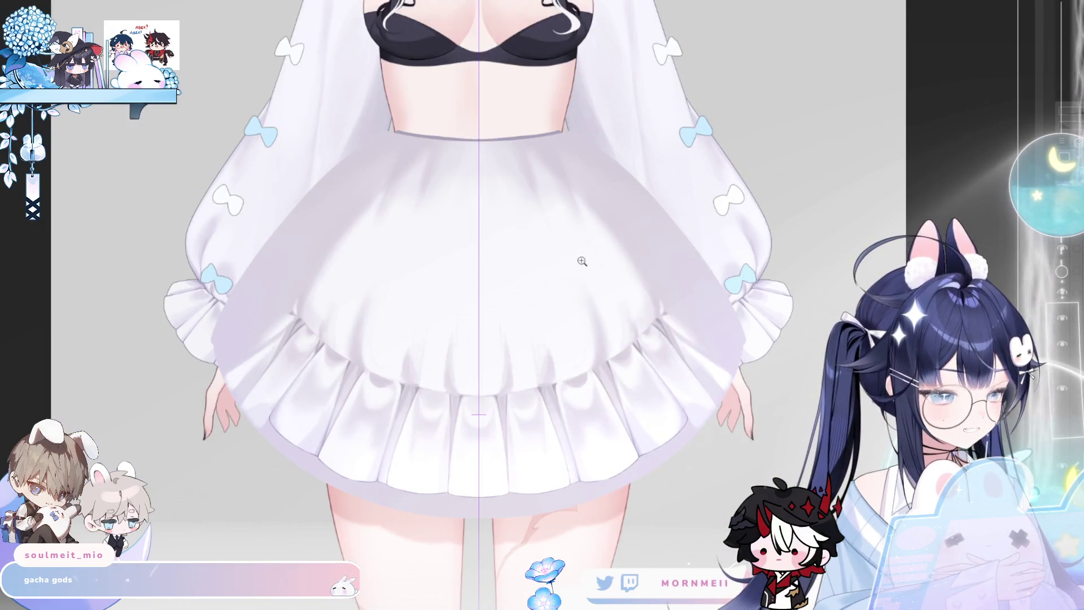
Zoom in on the skirt ruffles and flip the canvas view horizontally.
{"action": "scroll", "coordinate": [582, 261], "scroll_direction": "down", "scroll_amount": 2}
{"action": "scroll", "coordinate": [275, 266], "scroll_direction": "up", "scroll_amount": 5}
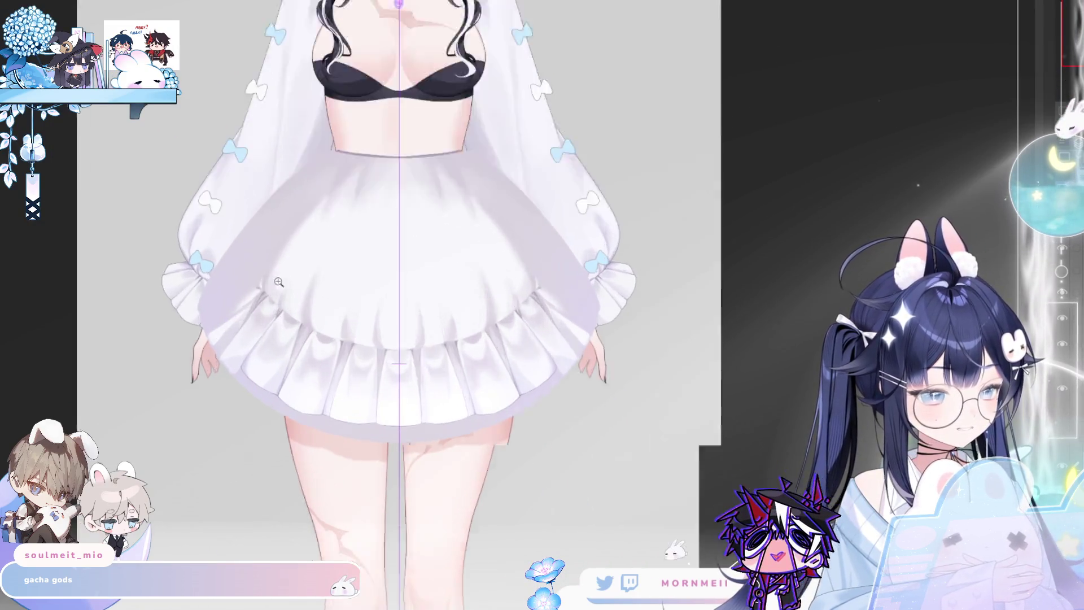
{"action": "scroll", "coordinate": [275, 266], "scroll_direction": "down", "scroll_amount": 2}
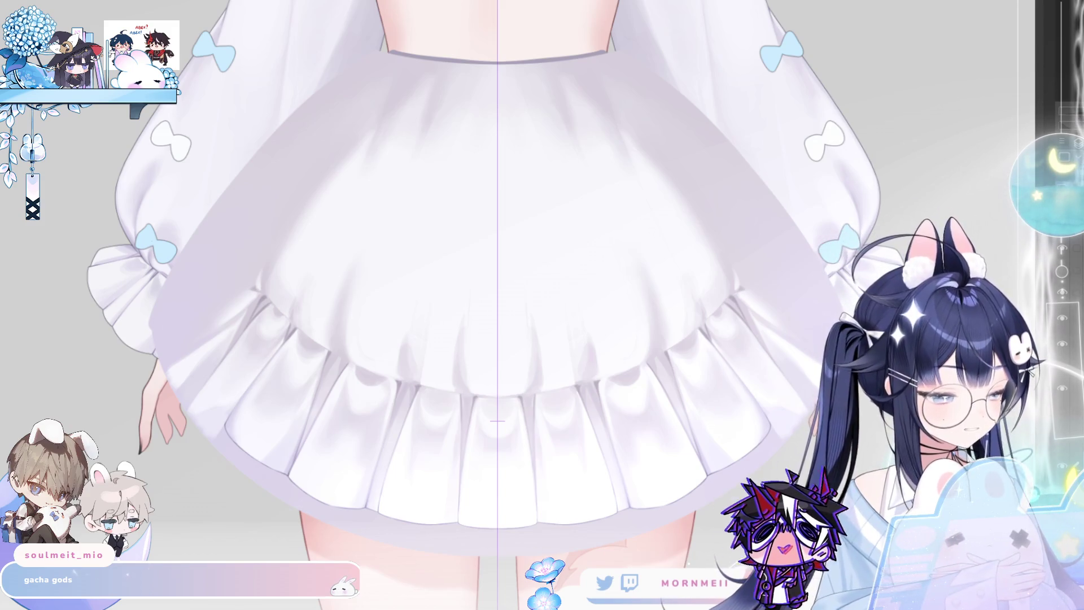
{"action": "scroll", "coordinate": [259, 406], "scroll_direction": "up", "scroll_amount": 2}
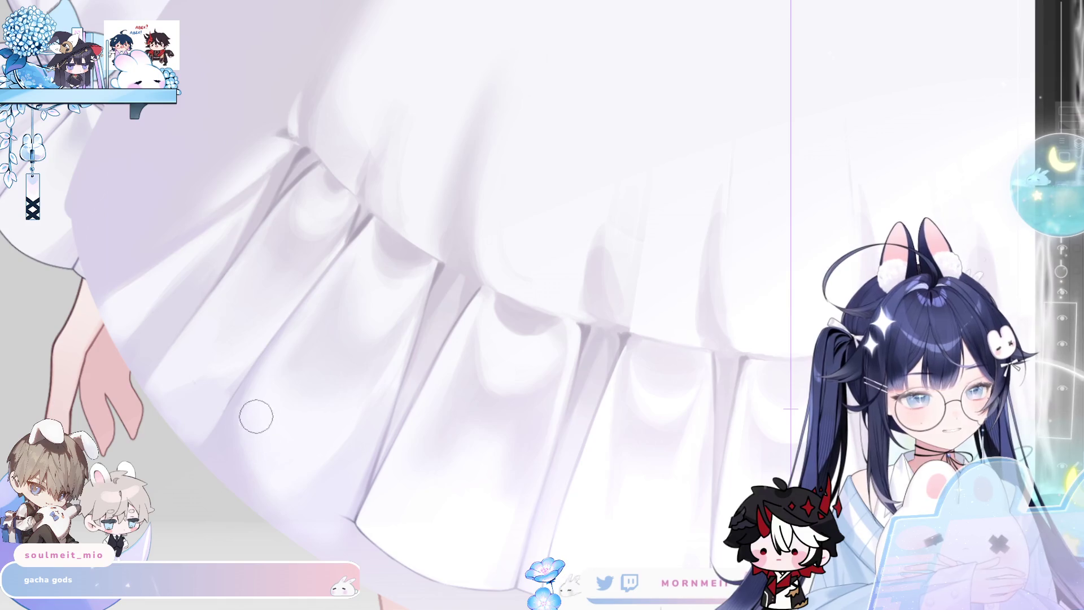
{"action": "key", "text": "h"}
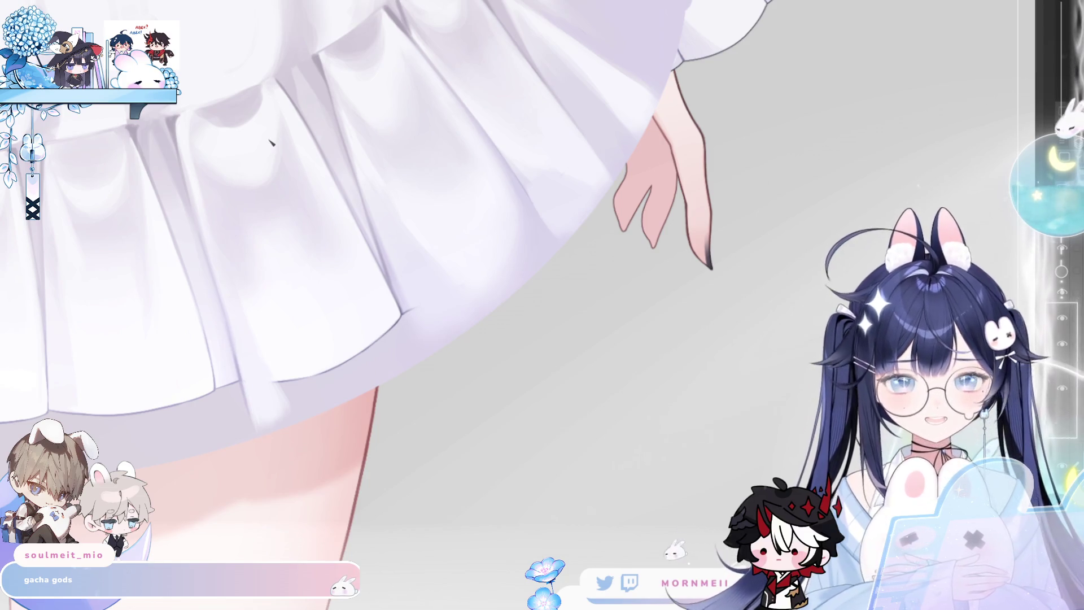
Paint a white highlight along the hem's lower-left edge, extending it rightward.
{"action": "left_click_drag", "start_coordinate": [949, 372], "coordinate": [163, 388]}
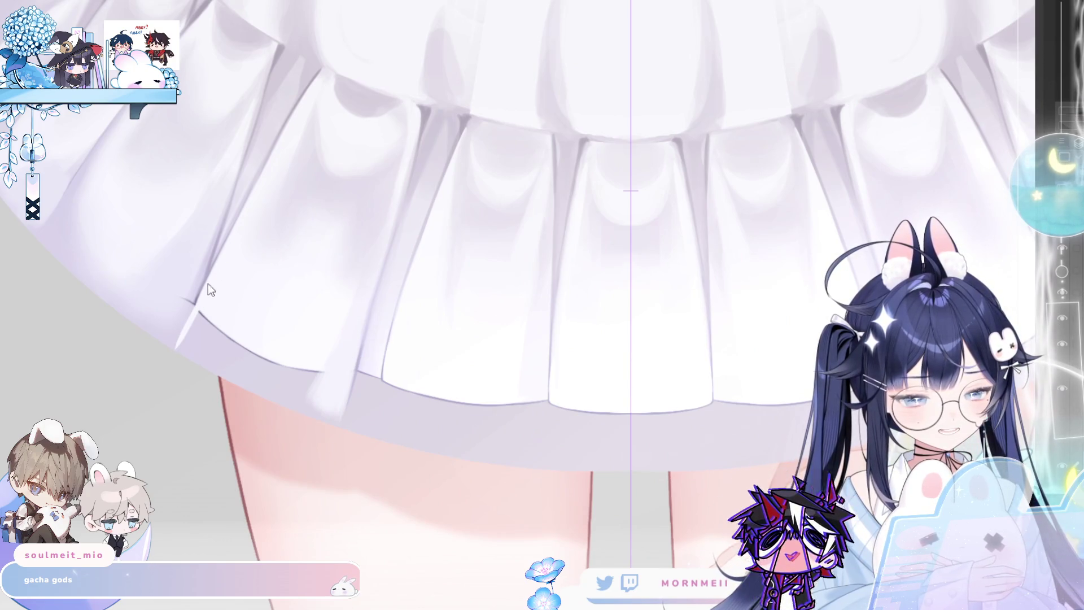
{"action": "mouse_move", "coordinate": [190, 329]}
{"action": "left_mouse_down"}
{"action": "mouse_move", "coordinate": [251, 381]}
{"action": "mouse_move", "coordinate": [314, 376]}
{"action": "left_mouse_up"}
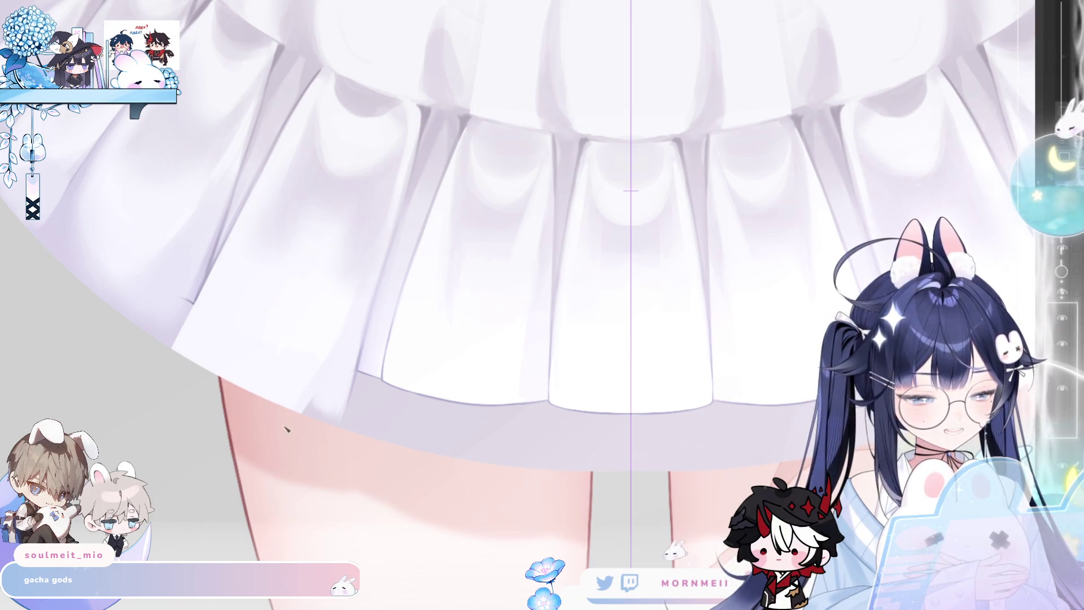
{"action": "mouse_move", "coordinate": [285, 429]}
{"action": "left_mouse_down"}
{"action": "mouse_move", "coordinate": [324, 435]}
{"action": "mouse_move", "coordinate": [332, 459]}
{"action": "left_mouse_up"}
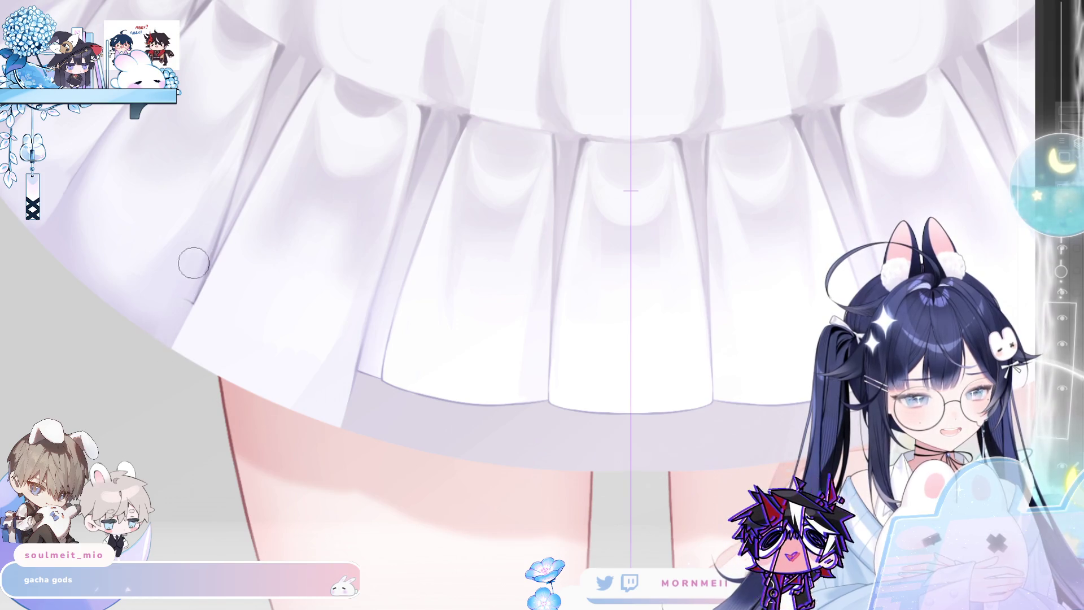
{"action": "key", "text": "bracketleft"}
{"action": "key", "text": "bracketleft"}
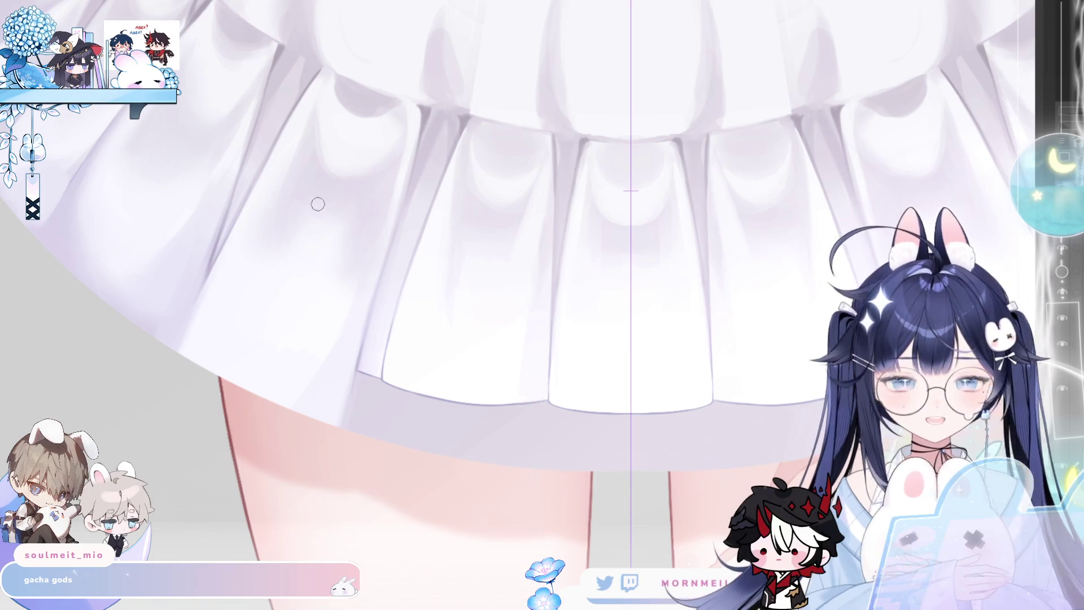
Lighten the pleat edges down to the hem in a tilted view, then reset rotation.
{"action": "left_click_drag", "start_coordinate": [317, 204], "coordinate": [457, 307]}
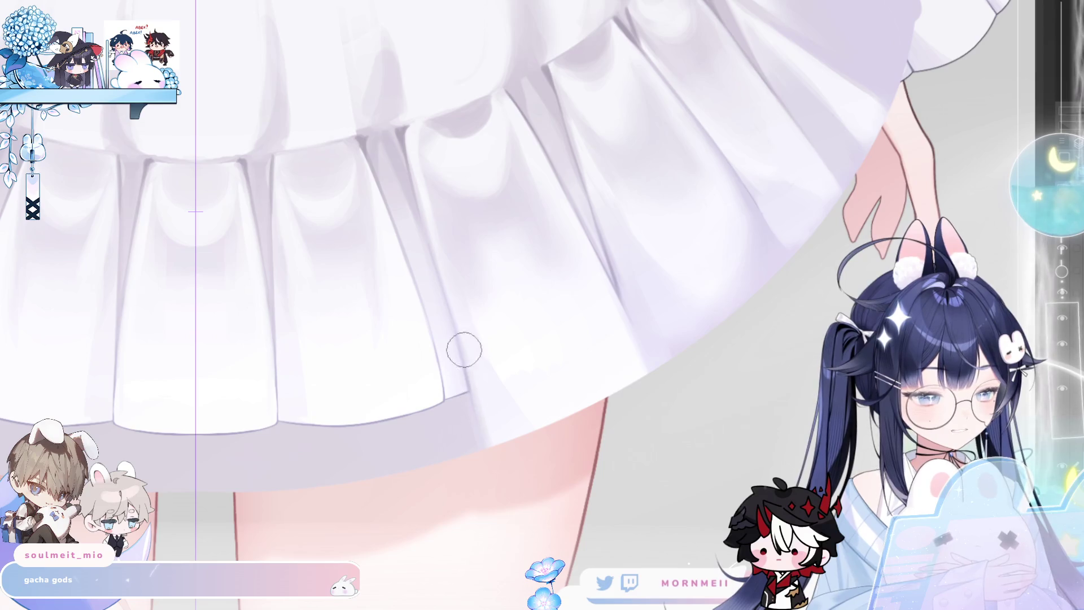
{"action": "key", "text": "bracketright"}
{"action": "mouse_move", "coordinate": [467, 428]}
{"action": "left_mouse_down"}
{"action": "mouse_move", "coordinate": [442, 392]}
{"action": "mouse_move", "coordinate": [446, 351]}
{"action": "mouse_move", "coordinate": [466, 448]}
{"action": "left_mouse_up"}
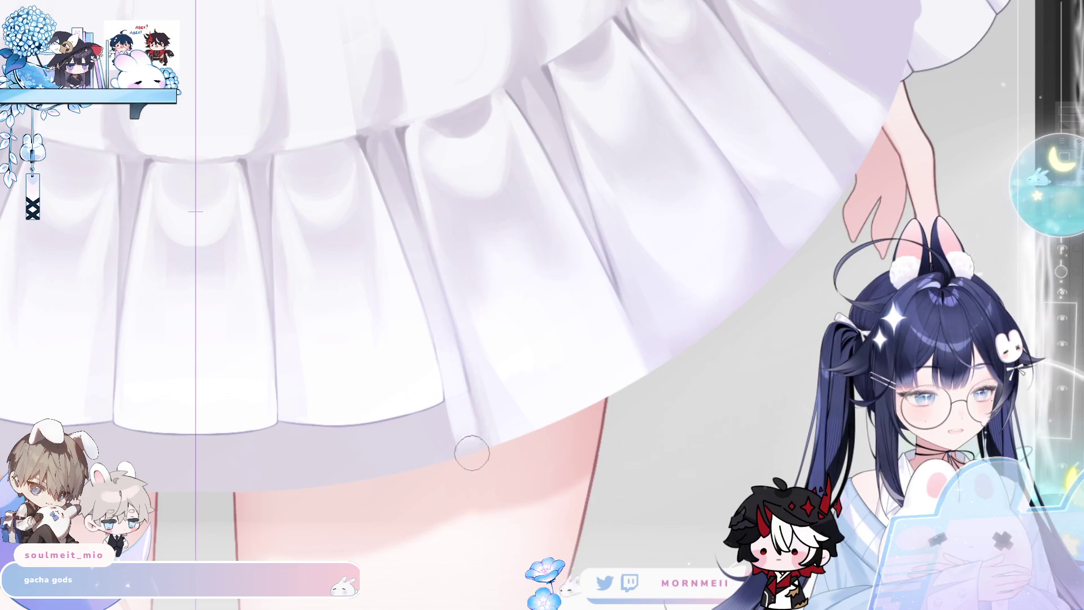
{"action": "mouse_move", "coordinate": [446, 349]}
{"action": "left_mouse_down"}
{"action": "mouse_move", "coordinate": [469, 476]}
{"action": "mouse_move", "coordinate": [446, 360]}
{"action": "mouse_move", "coordinate": [494, 530]}
{"action": "left_mouse_up"}
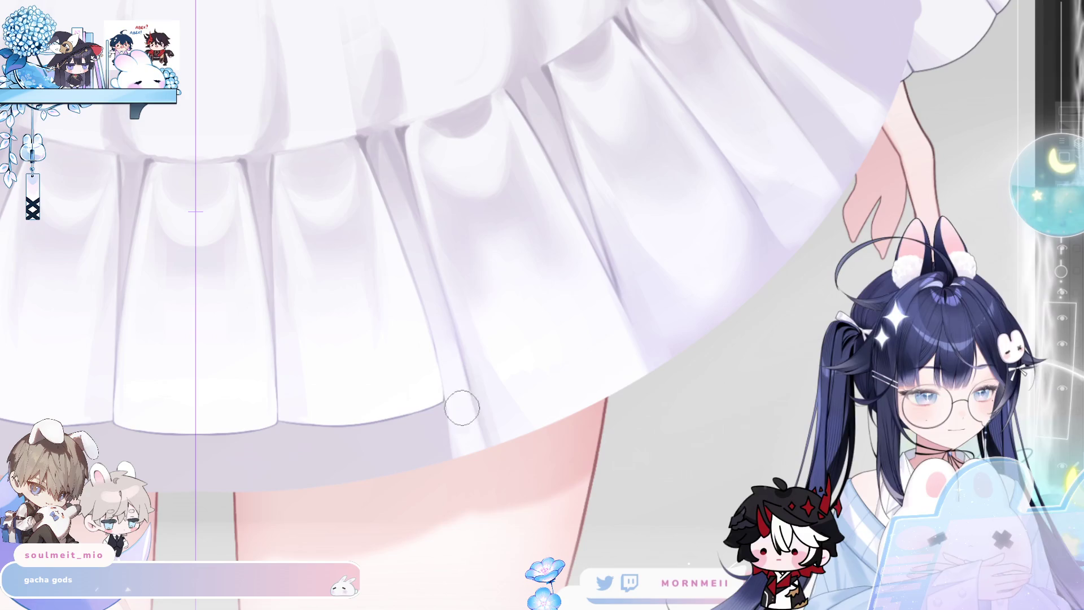
{"action": "mouse_move", "coordinate": [432, 376]}
{"action": "left_mouse_down"}
{"action": "mouse_move", "coordinate": [436, 419]}
{"action": "mouse_move", "coordinate": [421, 368]}
{"action": "mouse_move", "coordinate": [452, 479]}
{"action": "mouse_move", "coordinate": [392, 411]}
{"action": "mouse_move", "coordinate": [382, 484]}
{"action": "mouse_move", "coordinate": [346, 406]}
{"action": "mouse_move", "coordinate": [337, 426]}
{"action": "mouse_move", "coordinate": [312, 392]}
{"action": "mouse_move", "coordinate": [345, 449]}
{"action": "mouse_move", "coordinate": [387, 399]}
{"action": "mouse_move", "coordinate": [416, 443]}
{"action": "mouse_move", "coordinate": [426, 382]}
{"action": "left_mouse_up"}
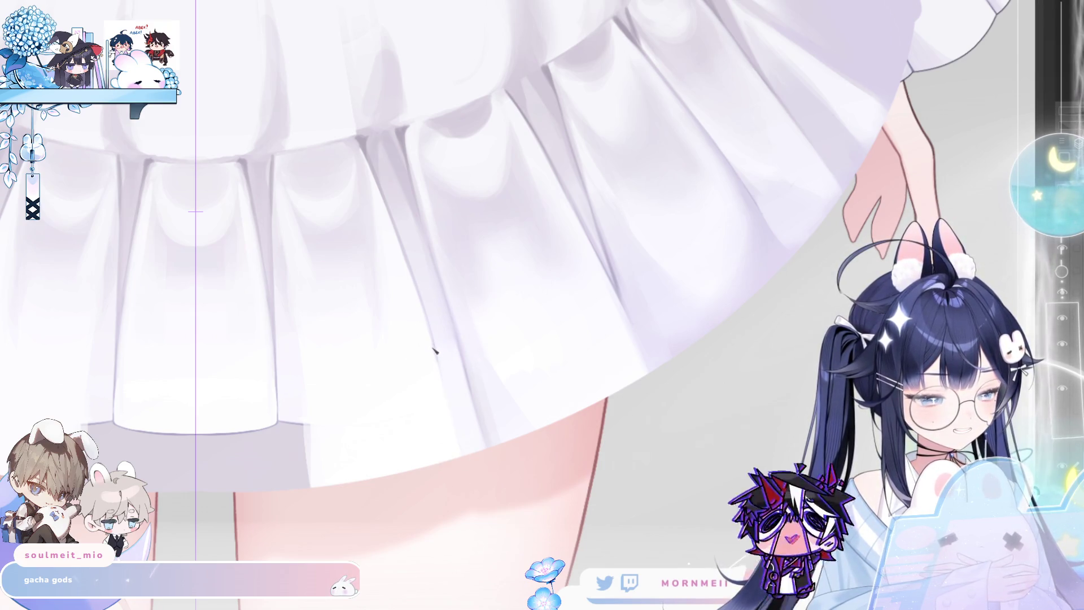
{"action": "key", "text": "5"}
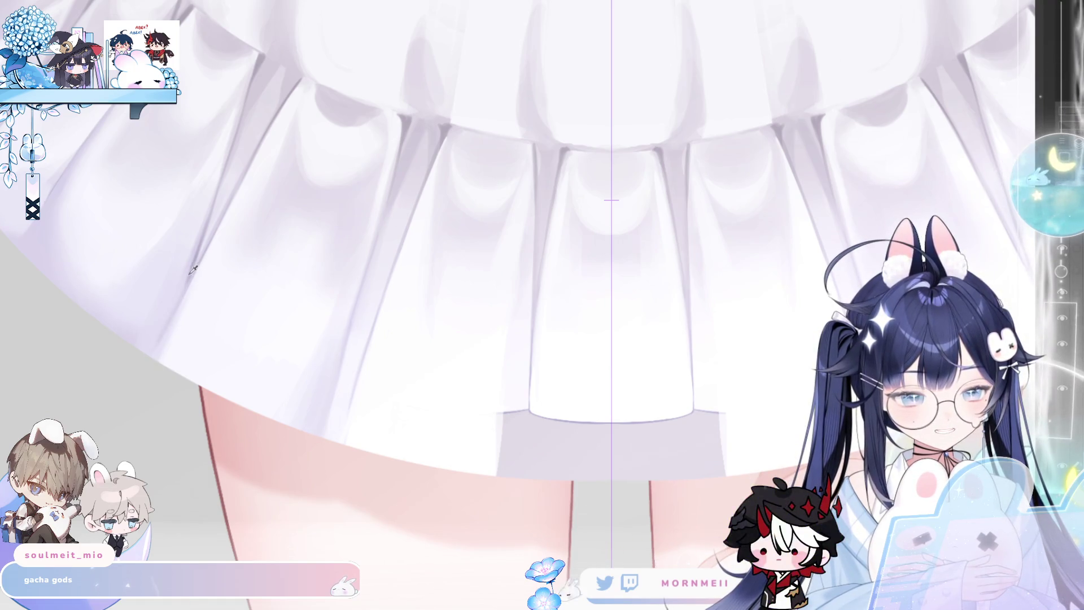
{"action": "scroll", "coordinate": [160, 350], "scroll_direction": "up", "scroll_amount": 2}
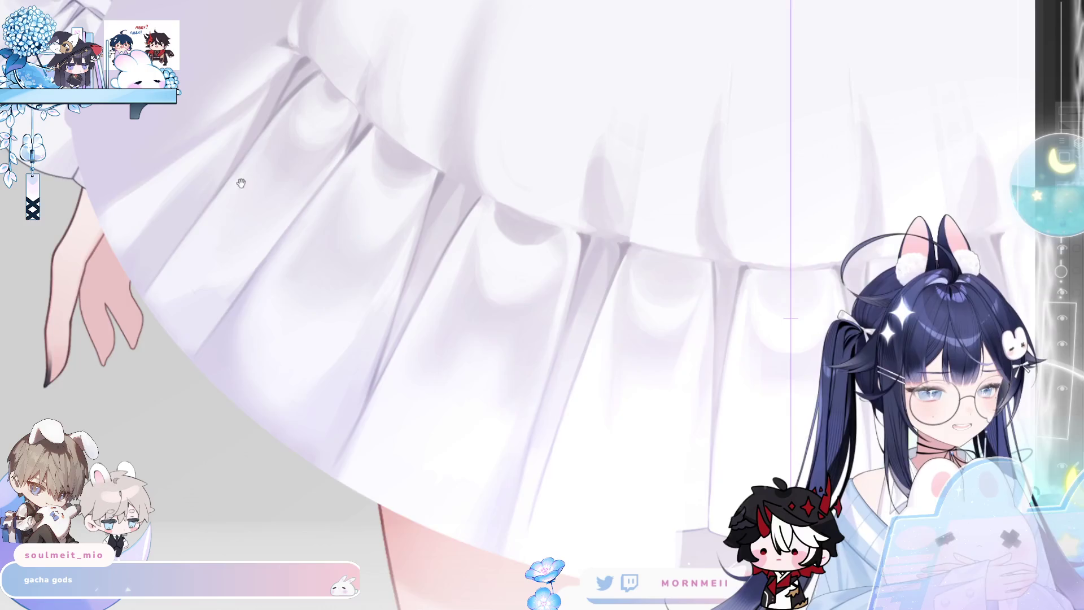
{"action": "left_click_drag", "start_coordinate": [241, 183], "coordinate": [226, 274]}
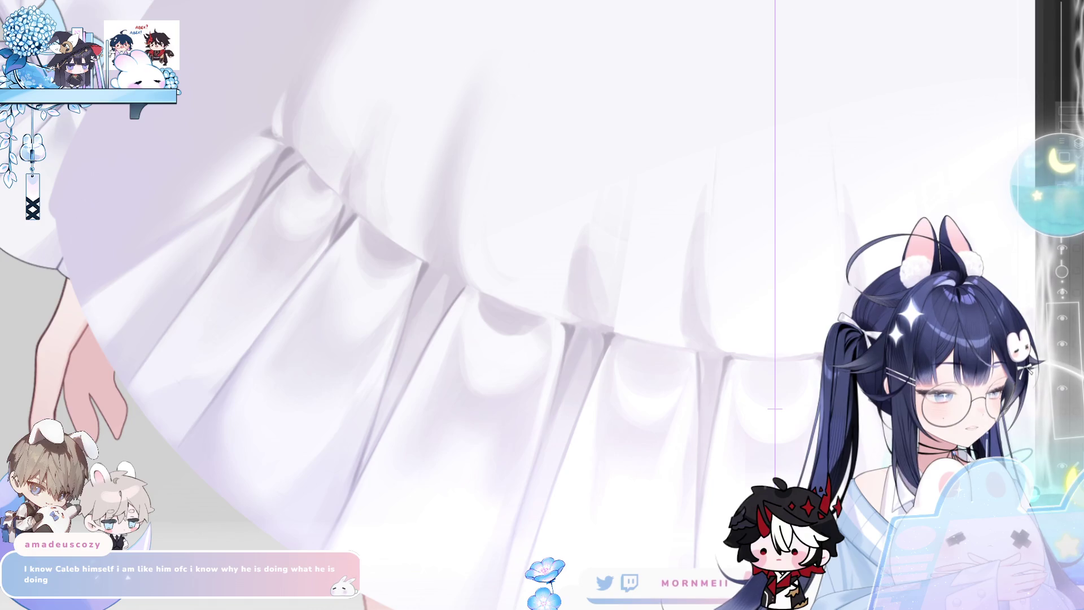
{"action": "scroll", "coordinate": [185, 245], "scroll_direction": "down", "scroll_amount": 2}
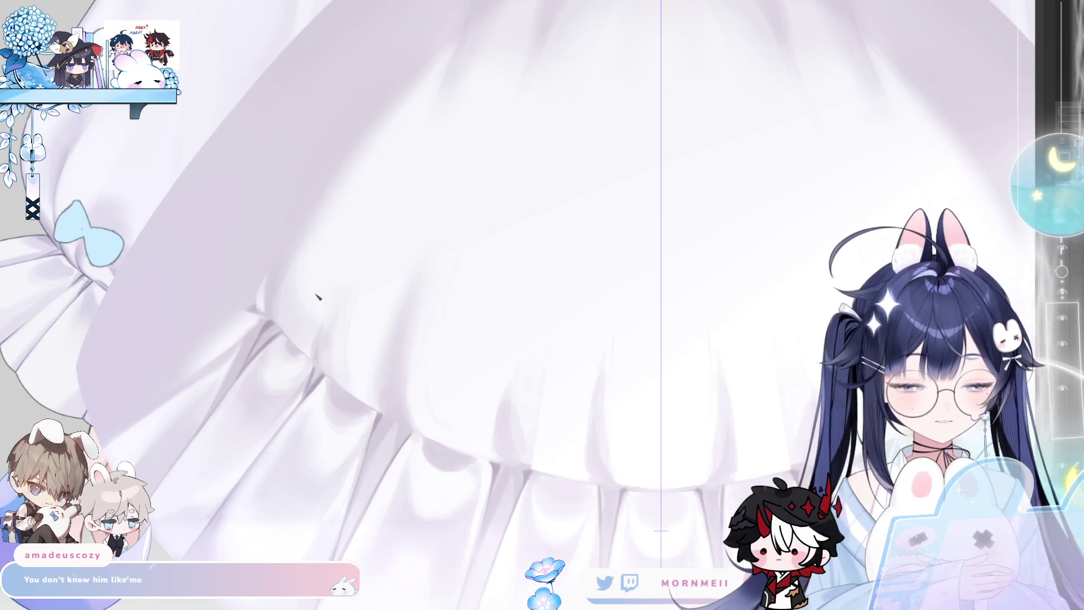
{"action": "scroll", "coordinate": [295, 305], "scroll_direction": "down", "scroll_amount": 2}
{"action": "scroll", "coordinate": [201, 348], "scroll_direction": "up", "scroll_amount": 2}
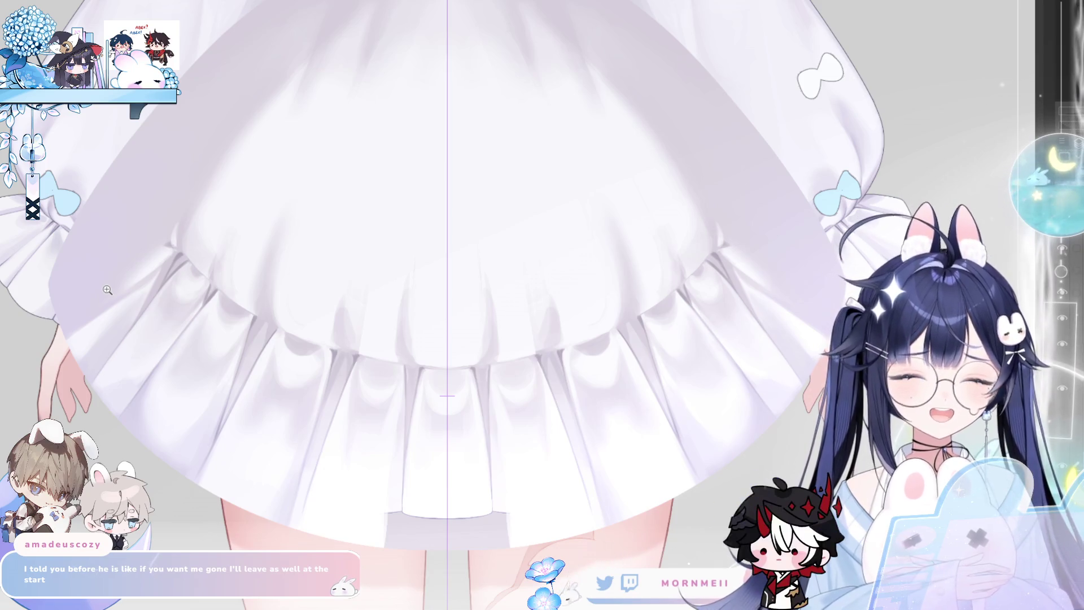
{"action": "scroll", "coordinate": [401, 492], "scroll_direction": "up", "scroll_amount": 2}
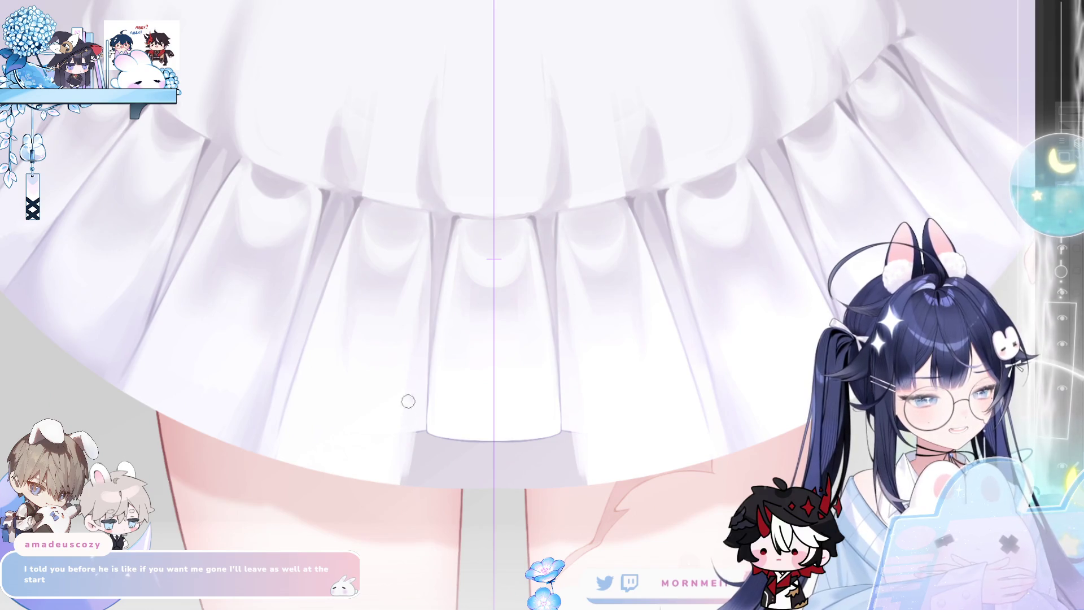
Paint over the grey lining under the hem to narrow it and touch up a pleat line.
{"action": "key", "text": "ctrl+z"}
{"action": "key", "text": "ctrl+z"}
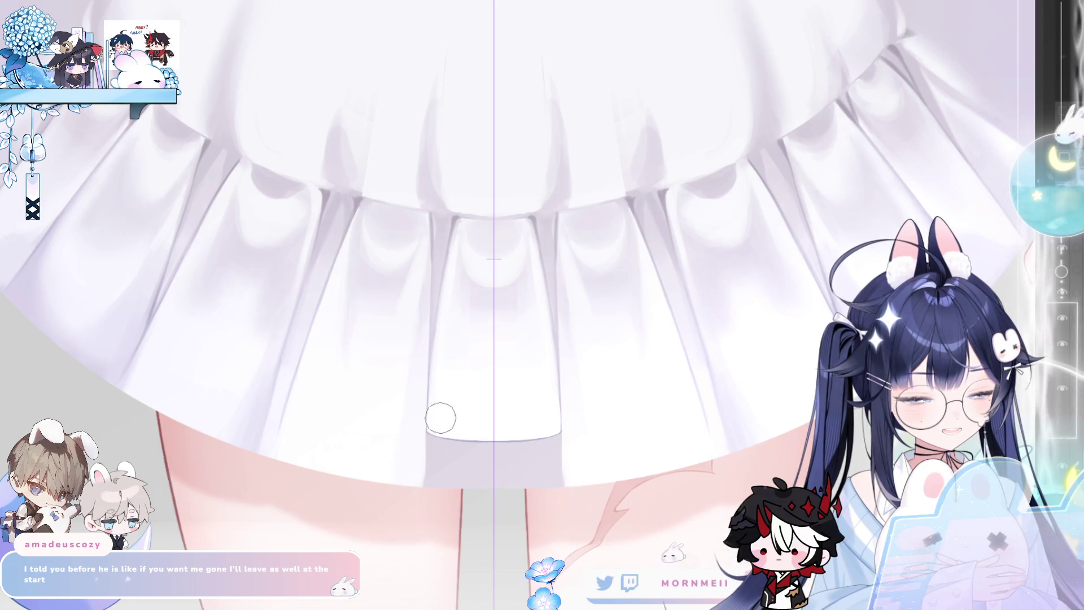
{"action": "mouse_move", "coordinate": [435, 431]}
{"action": "left_mouse_down"}
{"action": "mouse_move", "coordinate": [440, 472]}
{"action": "mouse_move", "coordinate": [459, 414]}
{"action": "mouse_move", "coordinate": [477, 423]}
{"action": "mouse_move", "coordinate": [474, 459]}
{"action": "mouse_move", "coordinate": [483, 431]}
{"action": "left_mouse_up"}
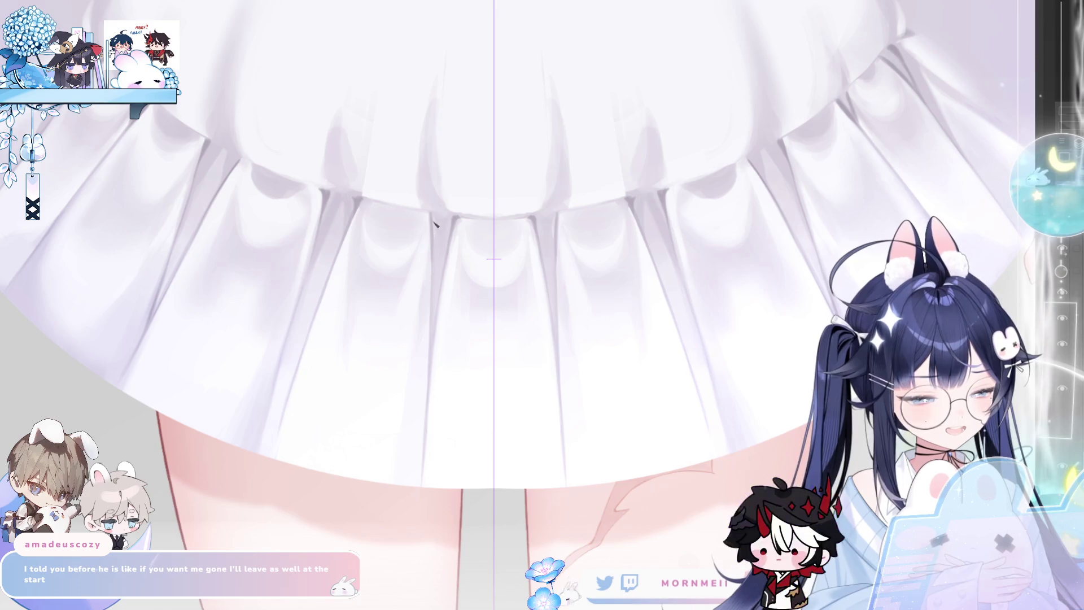
{"action": "left_click_drag", "start_coordinate": [436, 222], "coordinate": [436, 260]}
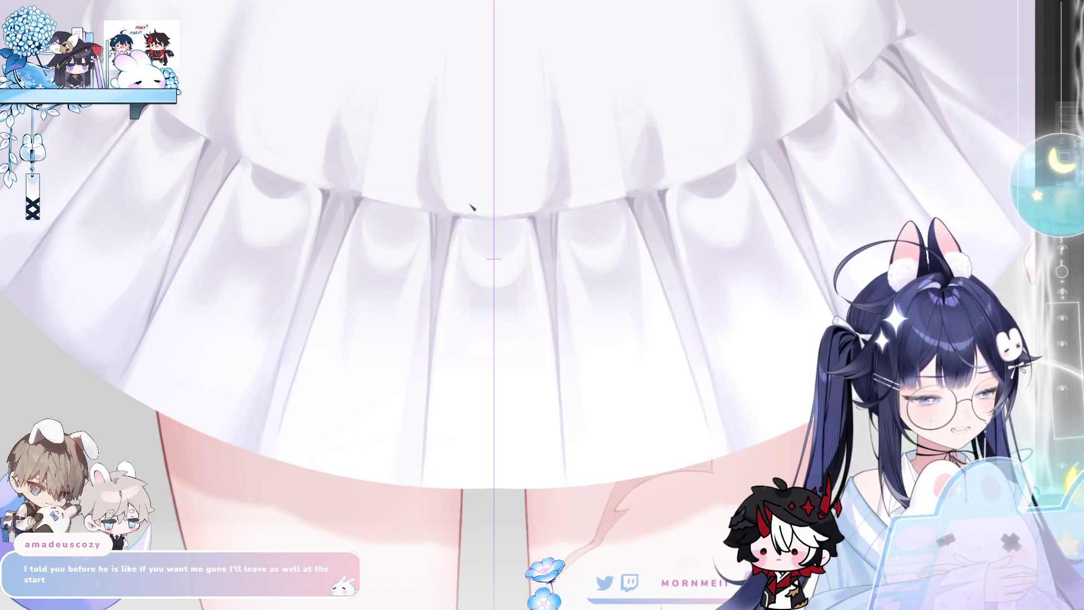
{"action": "scroll", "coordinate": [467, 205], "scroll_direction": "down", "scroll_amount": 3}
{"action": "scroll", "coordinate": [403, 250], "scroll_direction": "up", "scroll_amount": 4}
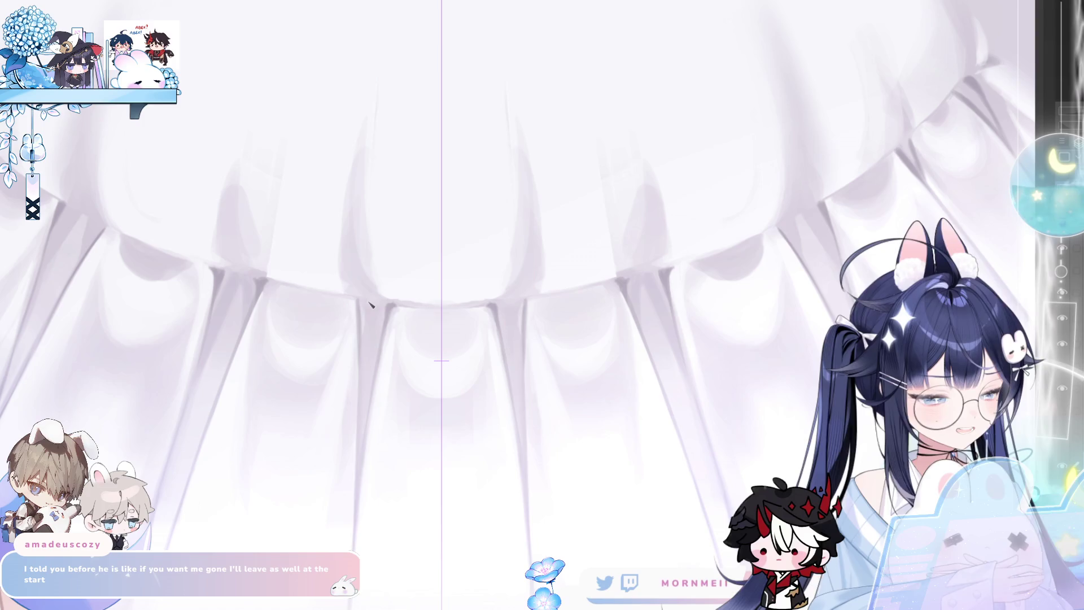
Darken the pleat fold lines on the ruffled hem.
{"action": "left_click_drag", "start_coordinate": [368, 309], "coordinate": [361, 361]}
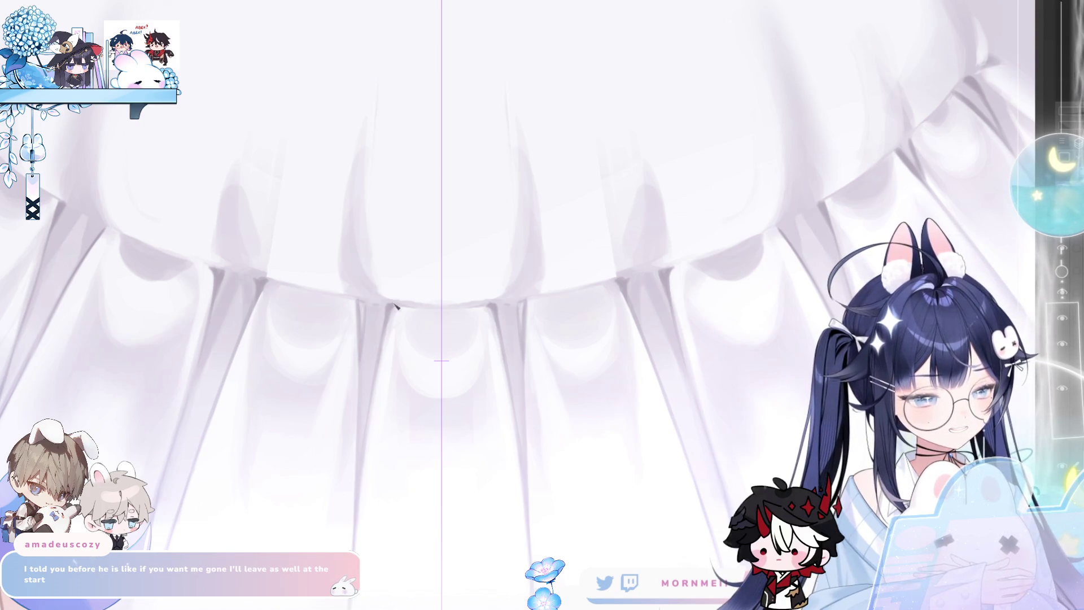
{"action": "scroll", "coordinate": [330, 401], "scroll_direction": "down", "scroll_amount": 3}
{"action": "scroll", "coordinate": [330, 402], "scroll_direction": "up", "scroll_amount": 3}
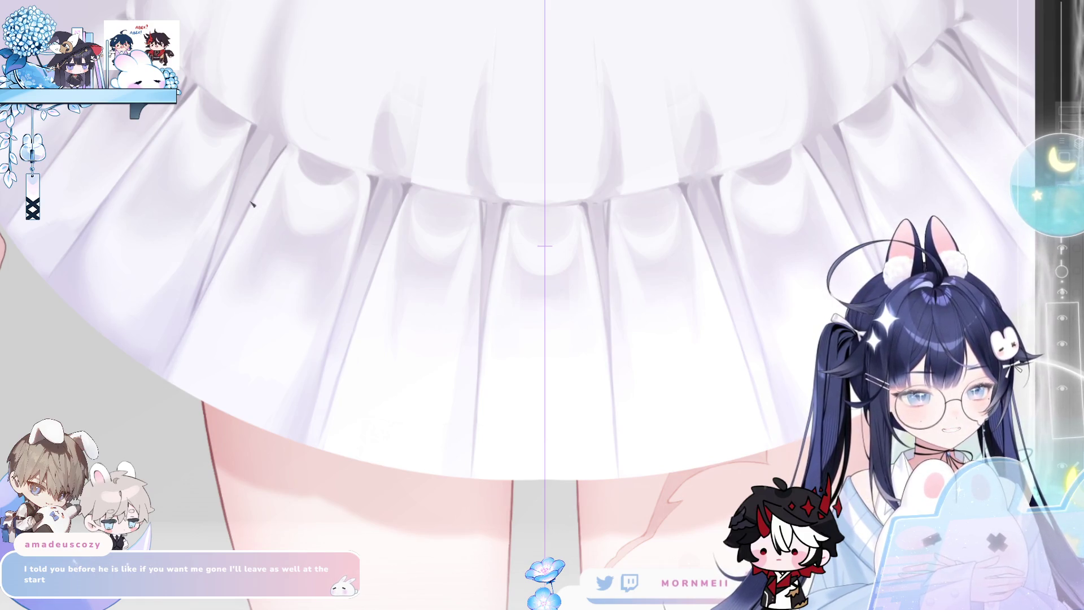
{"action": "scroll", "coordinate": [302, 141], "scroll_direction": "down", "scroll_amount": 3}
{"action": "scroll", "coordinate": [305, 170], "scroll_direction": "up", "scroll_amount": 5}
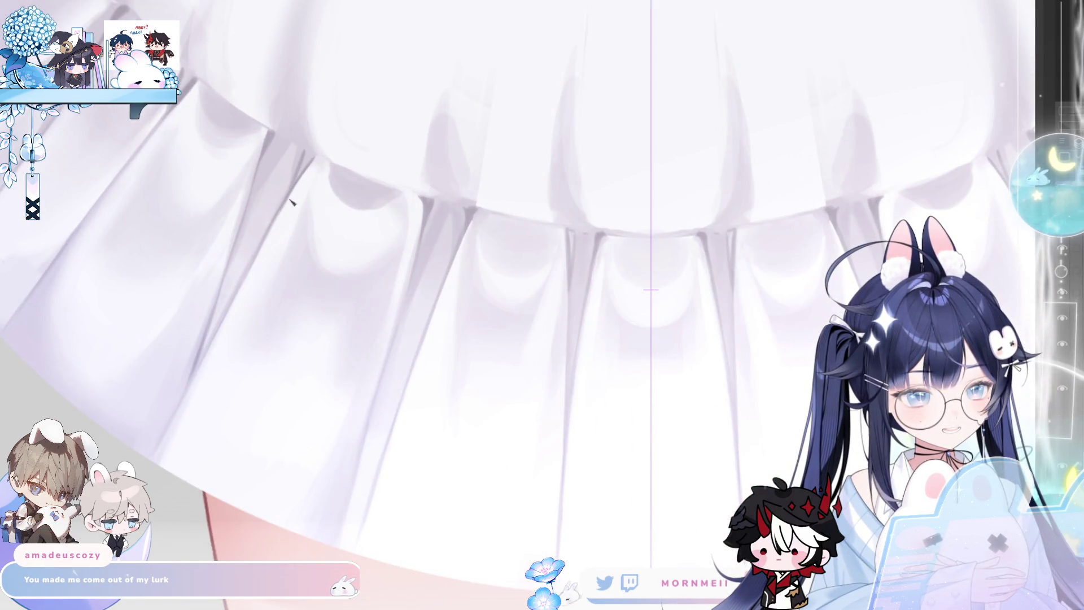
{"action": "scroll", "coordinate": [292, 202], "scroll_direction": "down", "scroll_amount": 3}
{"action": "scroll", "coordinate": [151, 349], "scroll_direction": "up", "scroll_amount": 2}
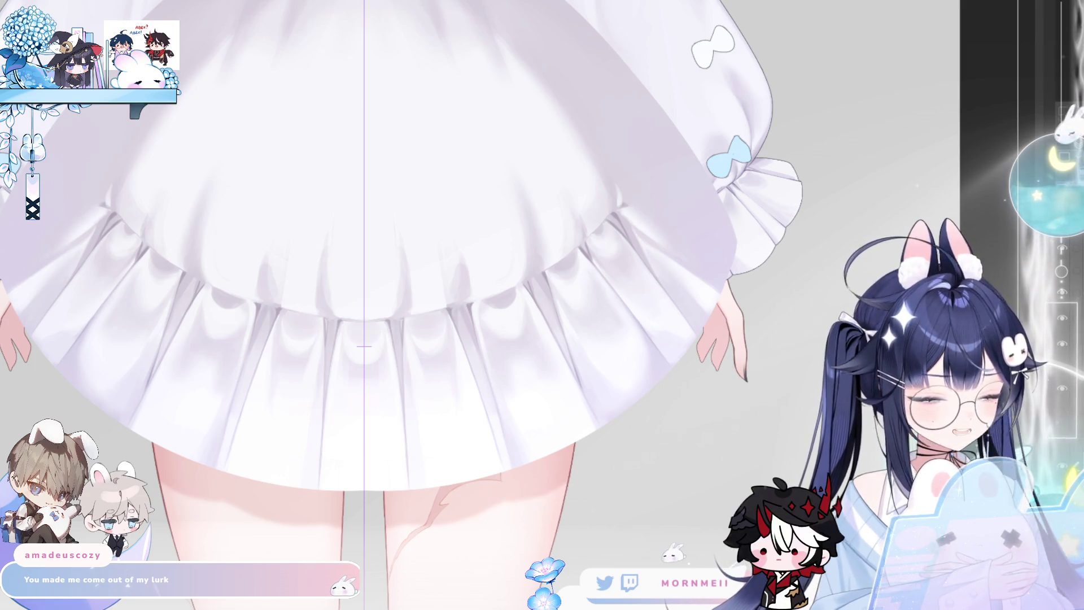
{"action": "left_click_drag", "start_coordinate": [127, 454], "coordinate": [235, 382]}
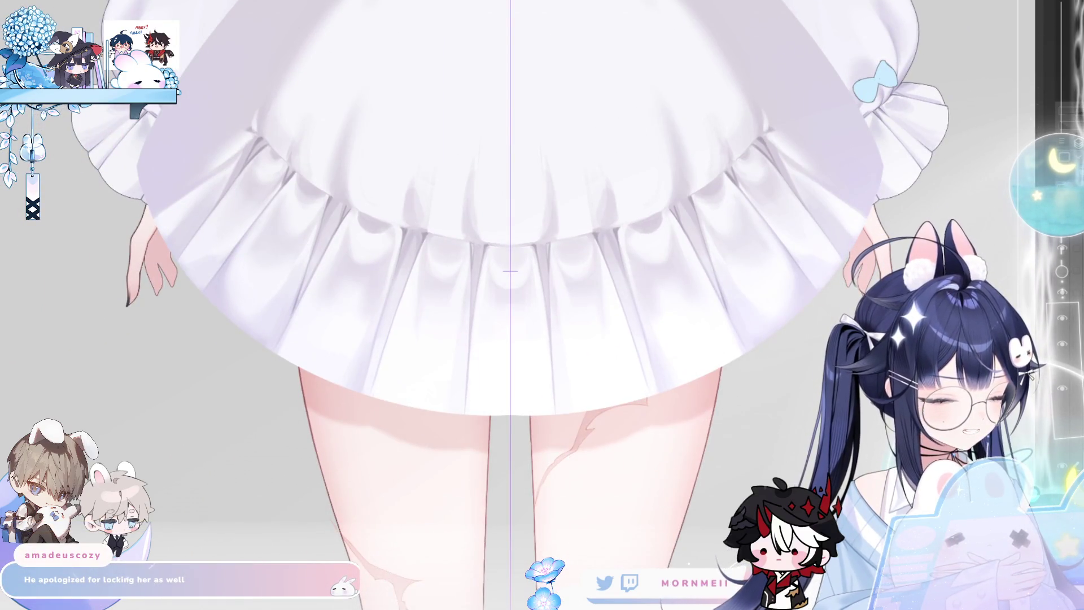
{"action": "left_click", "coordinate": [248, 120]}
{"action": "left_click_drag", "start_coordinate": [290, 131], "coordinate": [312, 209]}
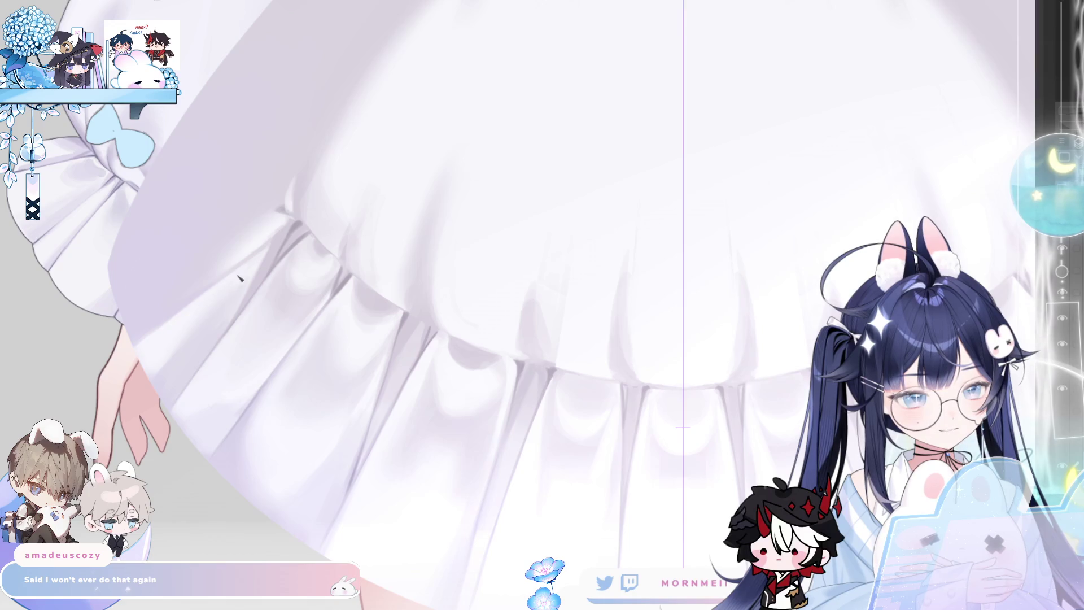
{"action": "scroll", "coordinate": [204, 311], "scroll_direction": "down", "scroll_amount": 3}
{"action": "scroll", "coordinate": [268, 308], "scroll_direction": "up", "scroll_amount": 2}
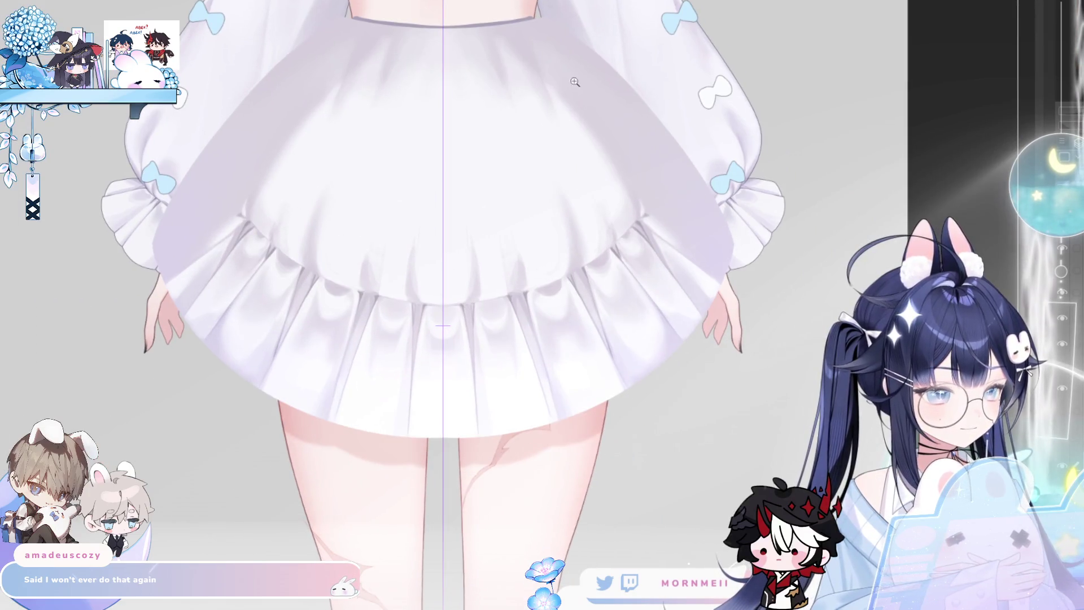
{"action": "scroll", "coordinate": [571, 72], "scroll_direction": "up", "scroll_amount": 1}
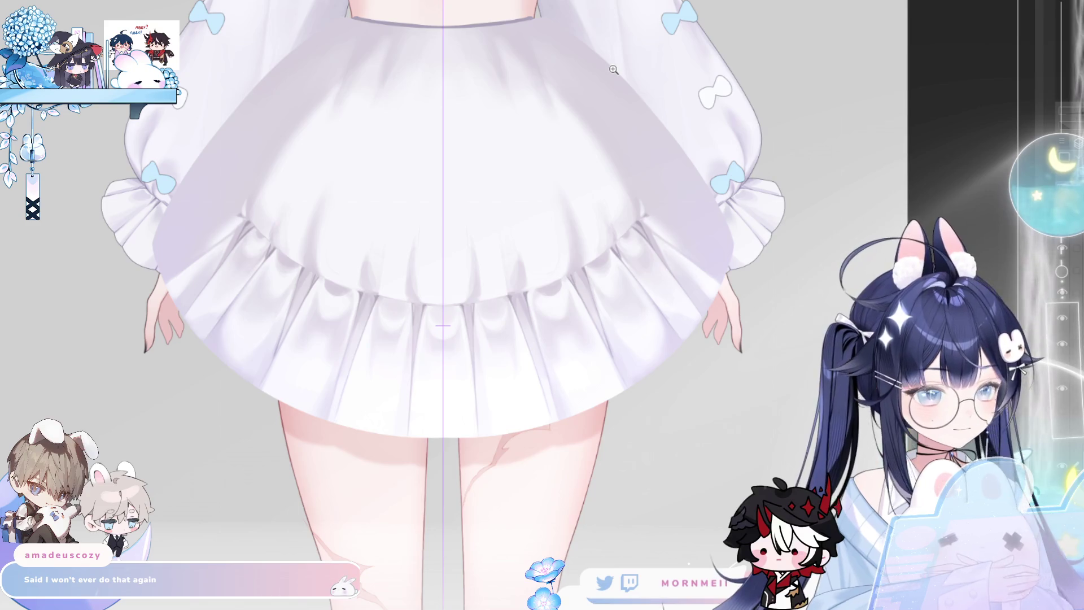
{"action": "scroll", "coordinate": [232, 220], "scroll_direction": "up", "scroll_amount": 1}
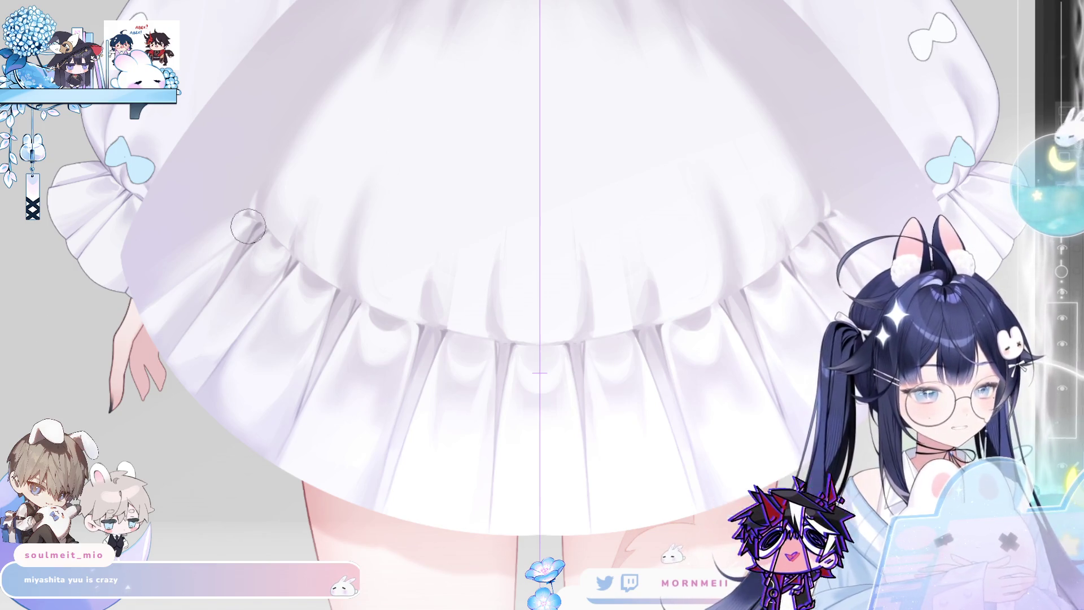
Zoom in on the shaded ruffle pleats.
{"action": "scroll", "coordinate": [277, 195], "scroll_direction": "up", "scroll_amount": 3}
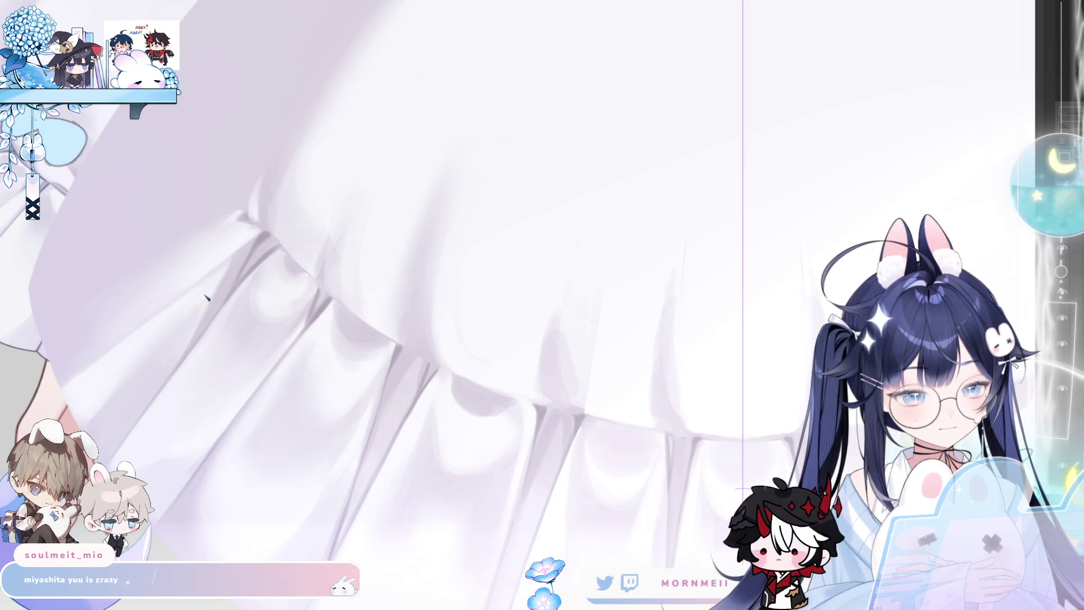
{"action": "left_click", "coordinate": [263, 263], "text": "alt"}
{"action": "left_click", "coordinate": [215, 311]}
{"action": "left_click", "coordinate": [190, 325]}
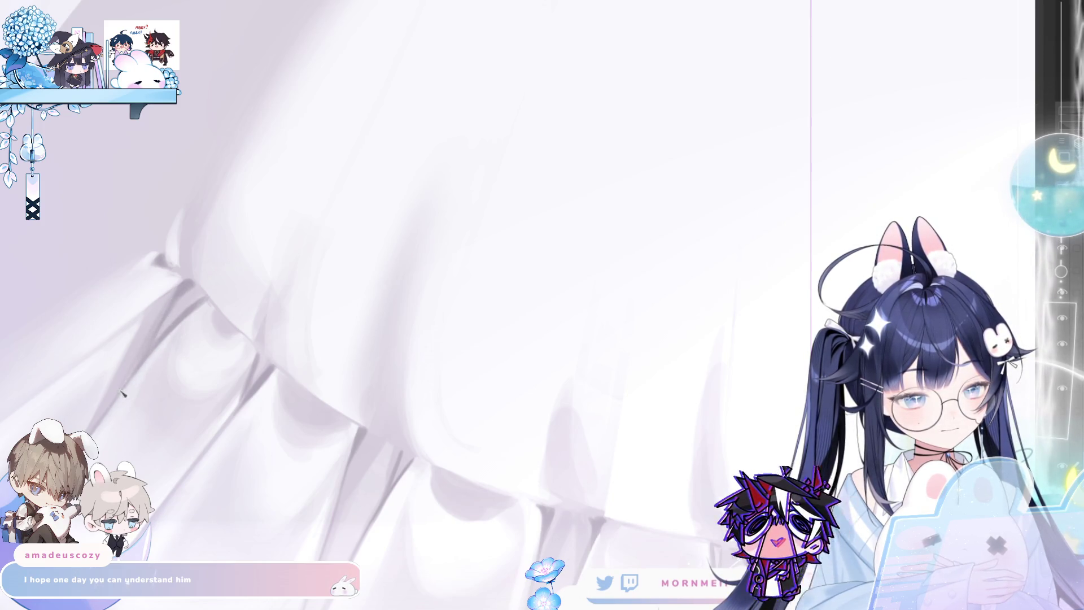
{"action": "scroll", "coordinate": [262, 316], "scroll_direction": "down", "scroll_amount": 2}
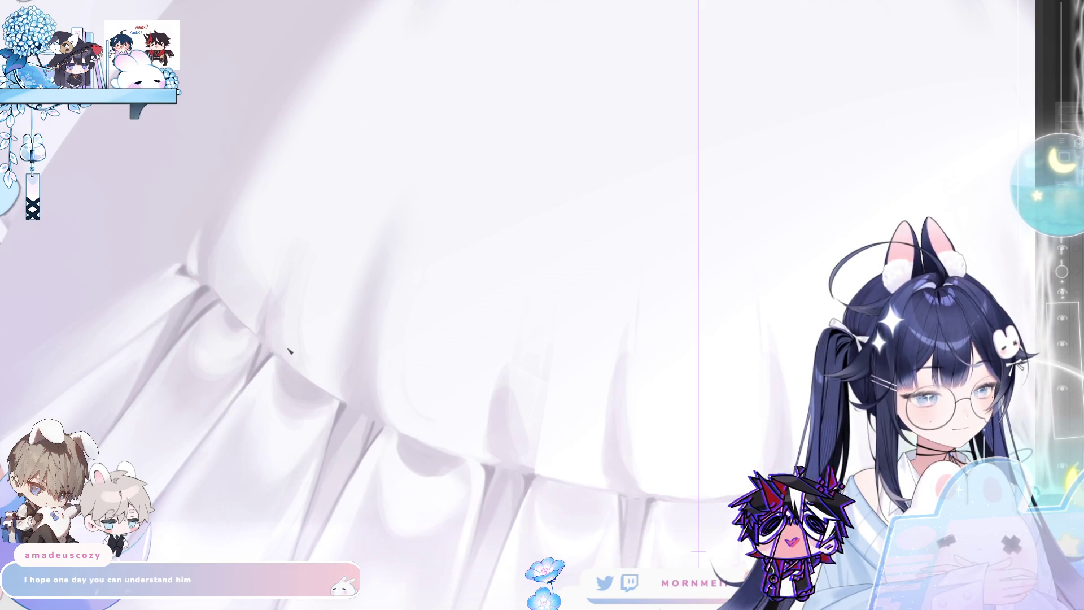
Zoom in and stroke a light highlight along an underskirt pleat edge.
{"action": "scroll", "coordinate": [382, 385], "scroll_direction": "down", "scroll_amount": 3}
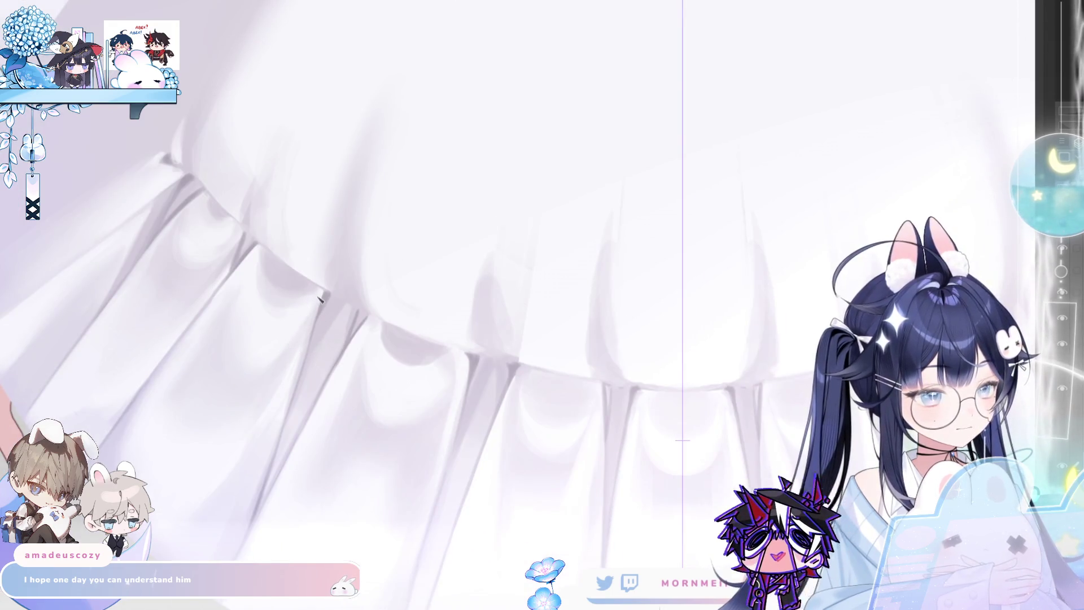
{"action": "mouse_move", "coordinate": [325, 295]}
{"action": "left_mouse_down"}
{"action": "mouse_move", "coordinate": [308, 345]}
{"action": "mouse_move", "coordinate": [323, 307]}
{"action": "left_mouse_up"}
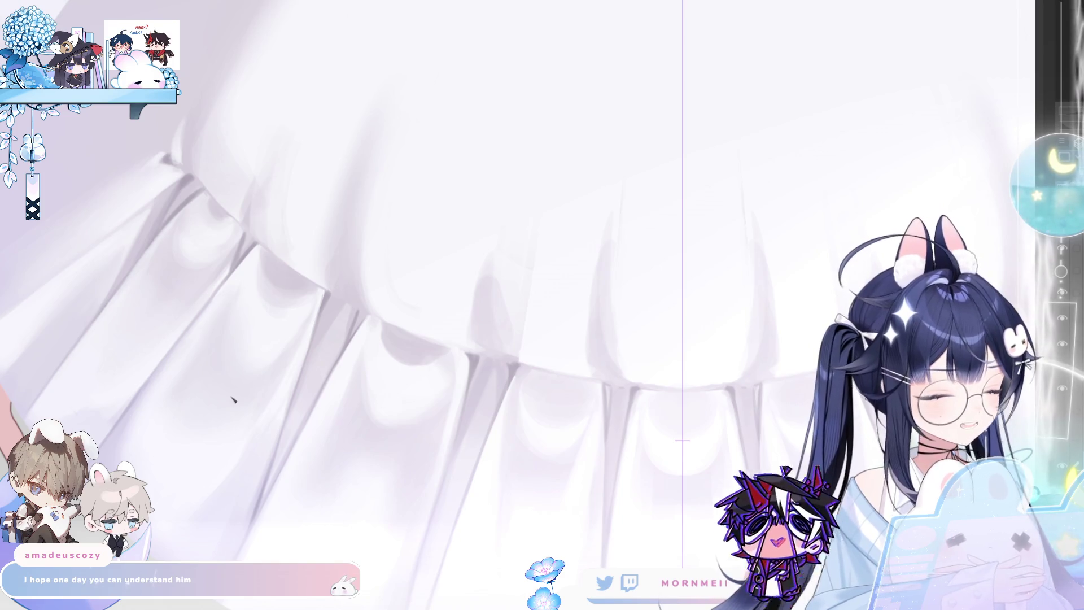
{"action": "left_click_drag", "start_coordinate": [582, 451], "coordinate": [452, 361]}
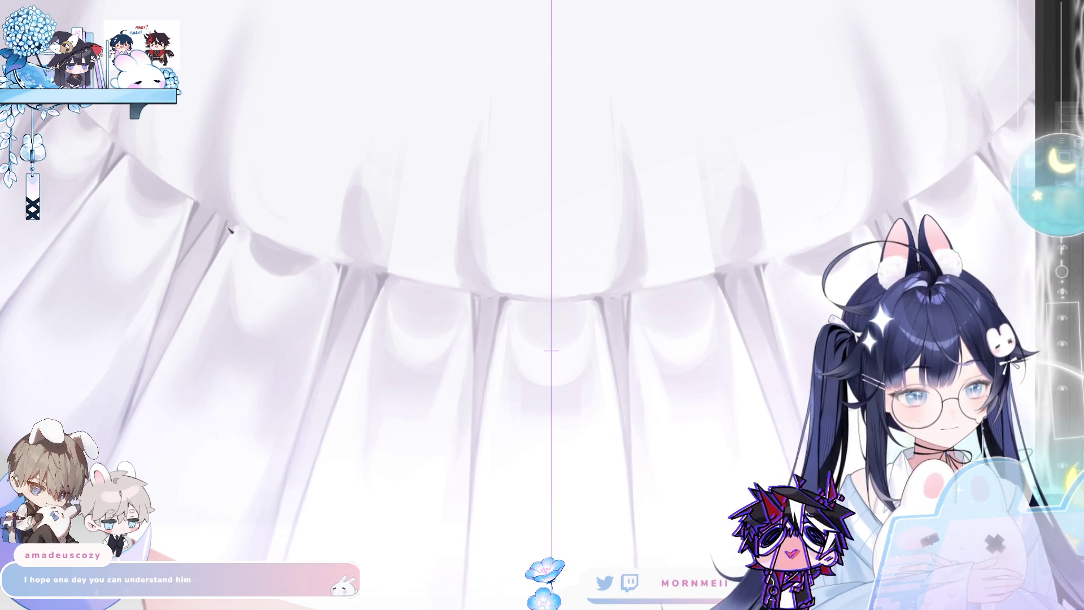
{"action": "scroll", "coordinate": [225, 232], "scroll_direction": "down", "scroll_amount": 3}
{"action": "scroll", "coordinate": [126, 279], "scroll_direction": "up", "scroll_amount": 3}
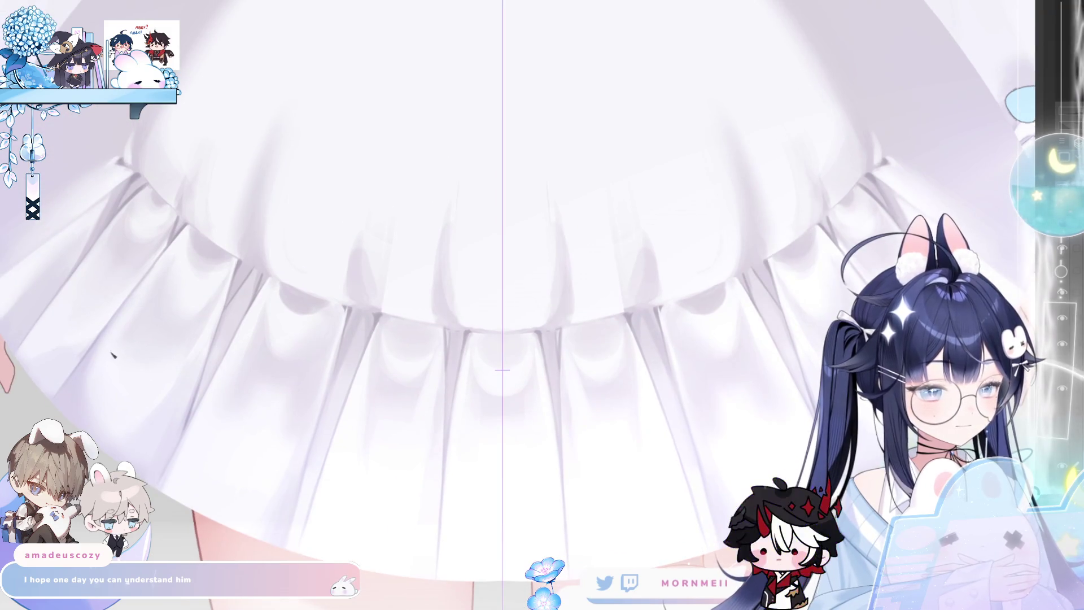
{"action": "scroll", "coordinate": [102, 263], "scroll_direction": "down", "scroll_amount": 3}
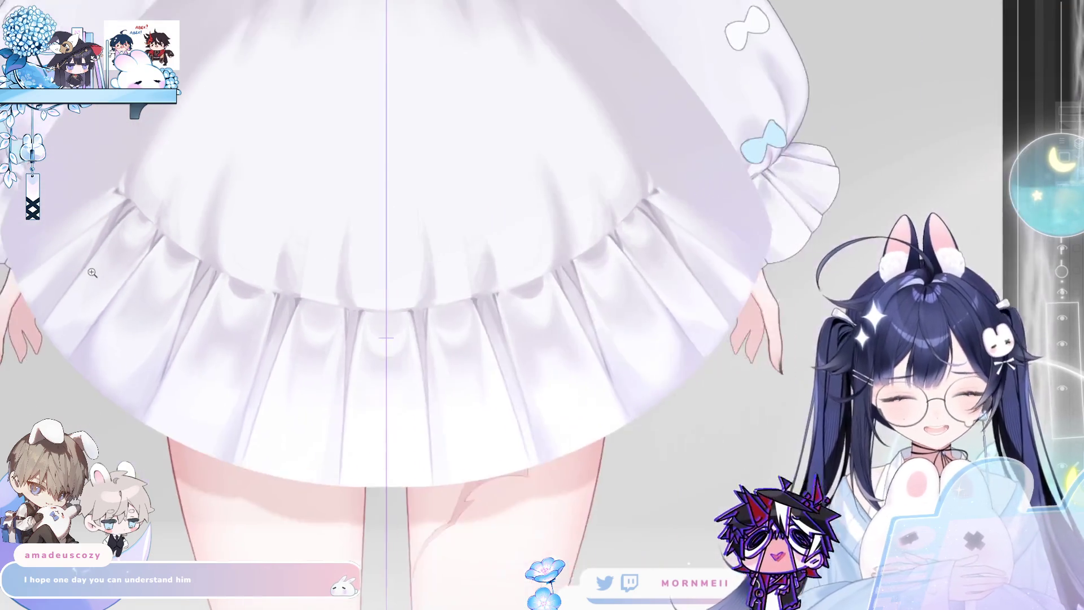
{"action": "scroll", "coordinate": [98, 270], "scroll_direction": "up", "scroll_amount": 1}
{"action": "scroll", "coordinate": [98, 271], "scroll_direction": "up", "scroll_amount": 1}
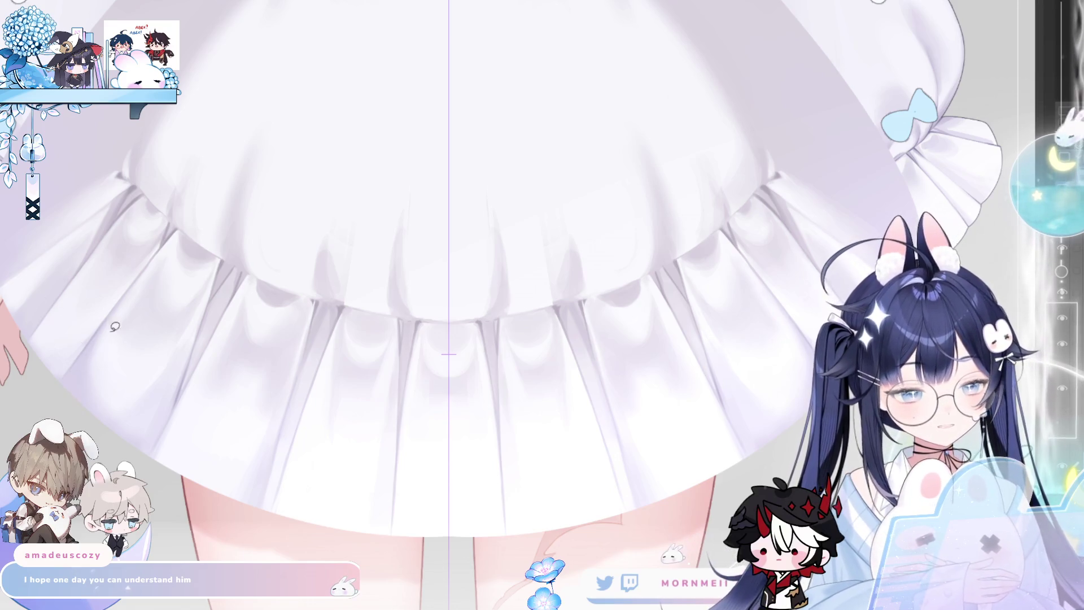
{"action": "left_click_drag", "start_coordinate": [64, 378], "coordinate": [57, 388]}
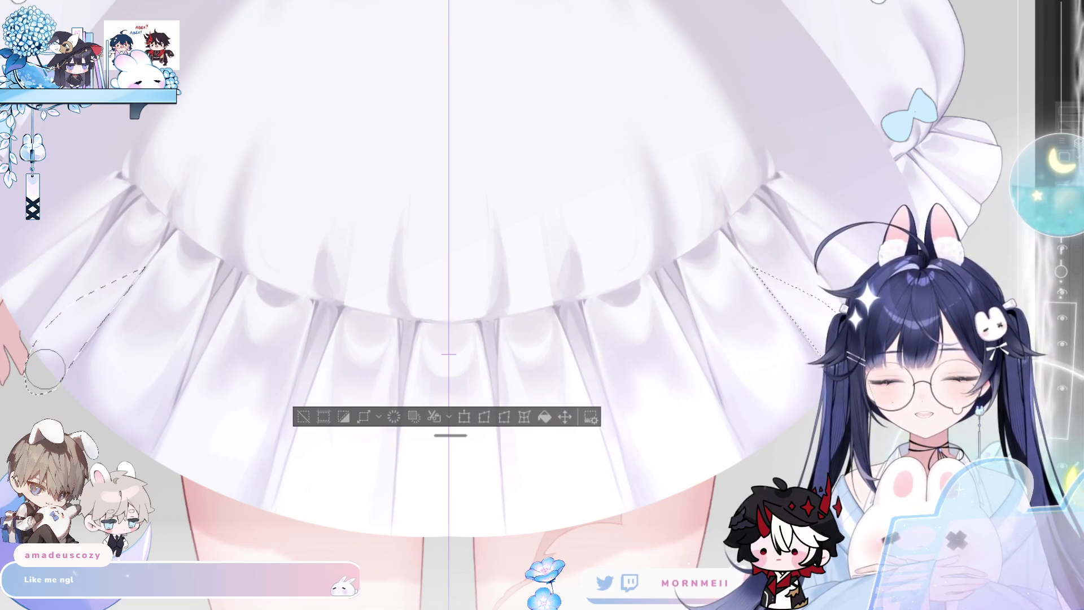
{"action": "key", "text": "ctrl+d"}
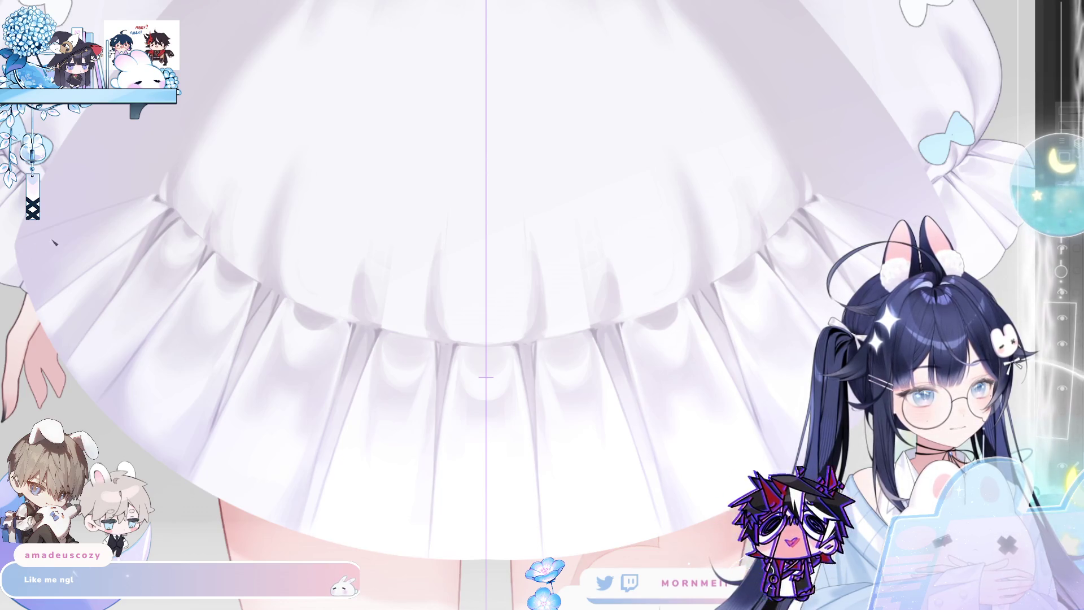
{"action": "scroll", "coordinate": [173, 223], "scroll_direction": "down", "scroll_amount": 2}
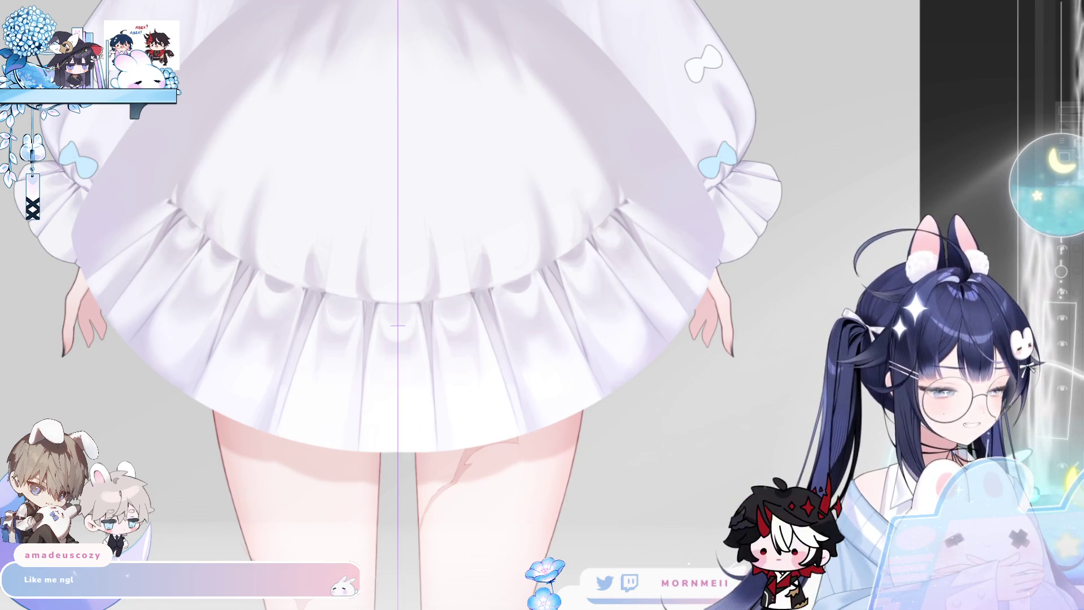
Undo and redo through the skirt edits, settling on the shorter, fuller ruffled hem.
{"action": "key", "text": "ctrl+z"}
{"action": "key", "text": "ctrl+shift+z"}
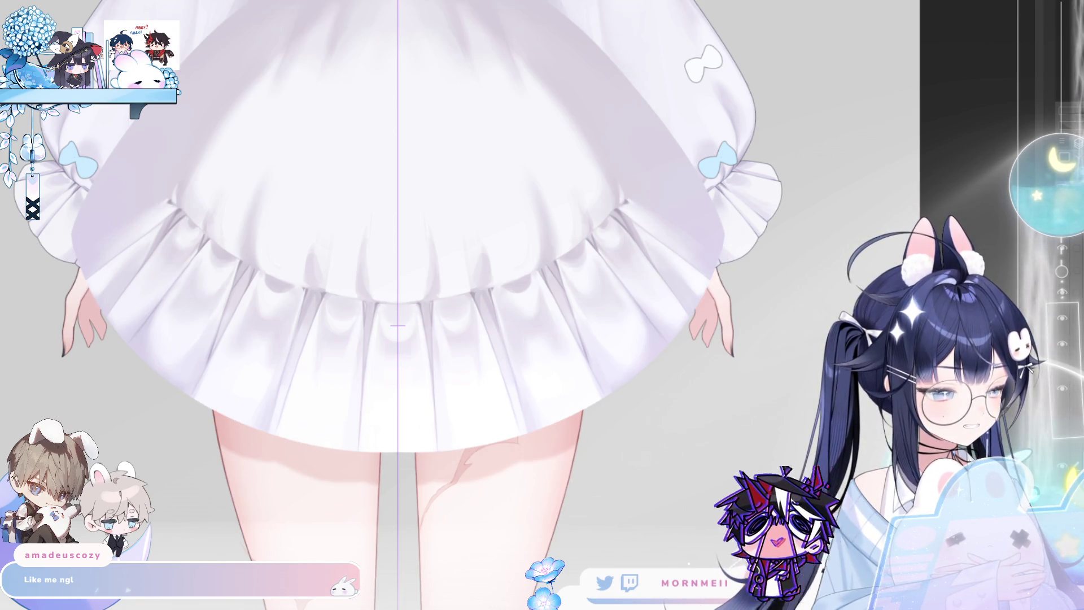
{"action": "key", "text": "ctrl+z"}
{"action": "key", "text": "ctrl+shift+z"}
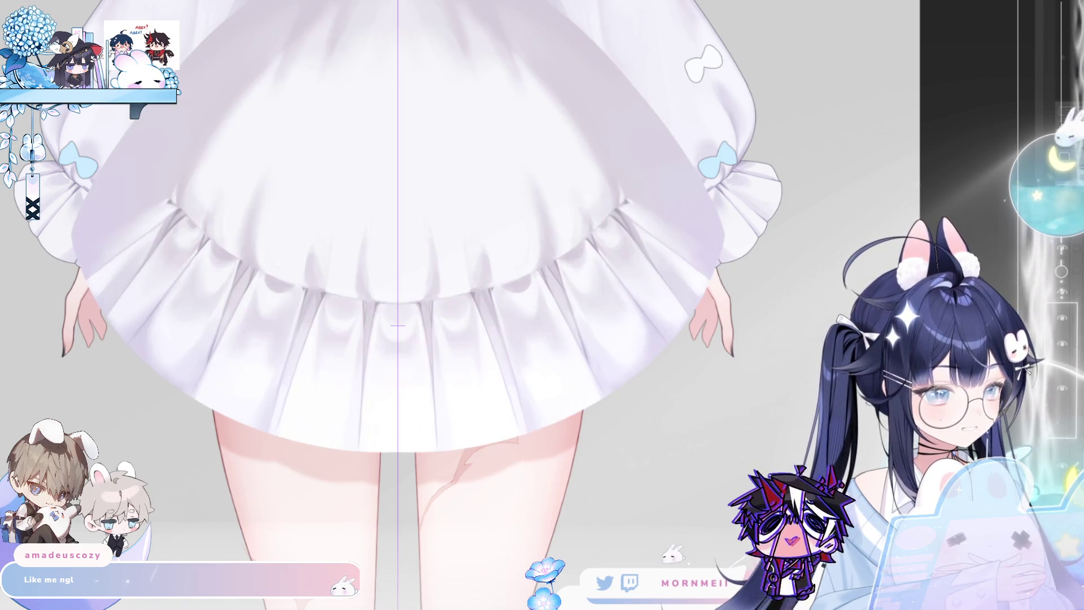
{"action": "key", "text": "ctrl+z"}
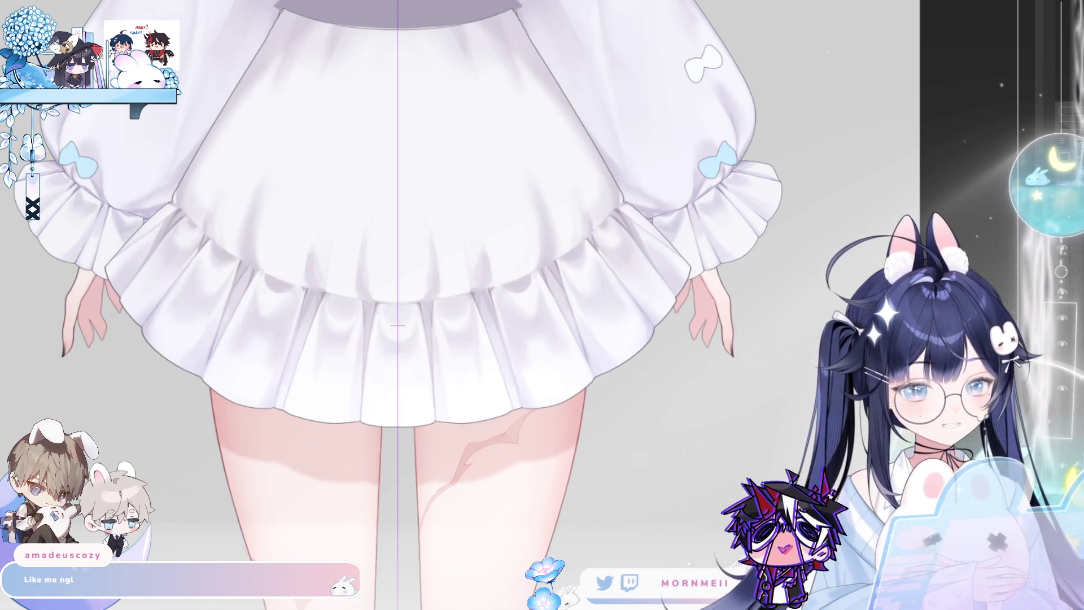
{"action": "key", "text": "ctrl+z"}
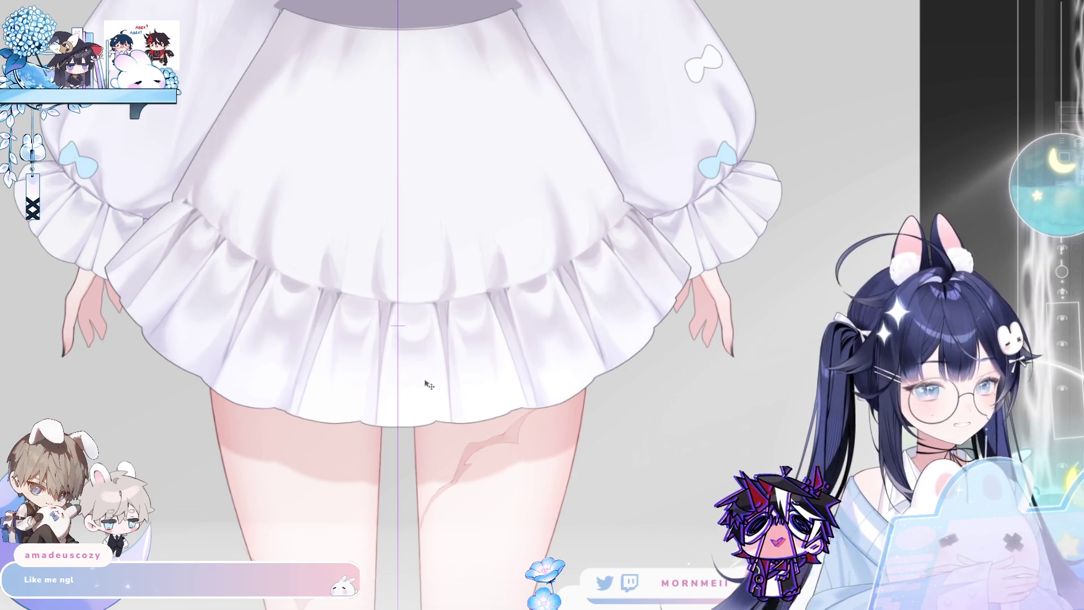
{"action": "key", "text": "ctrl+z"}
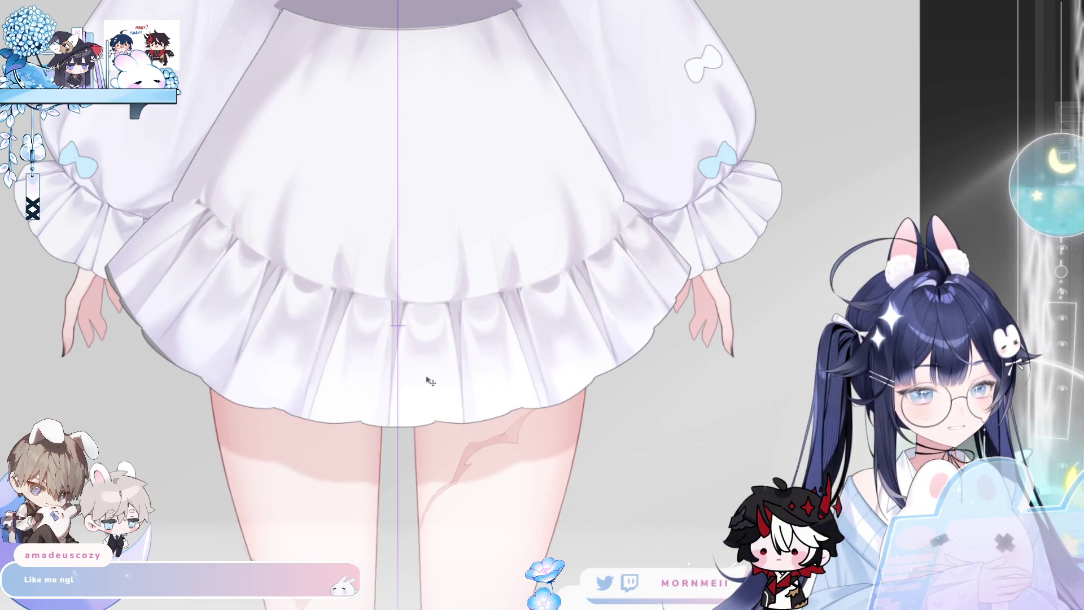
{"action": "key", "text": "ctrl+z"}
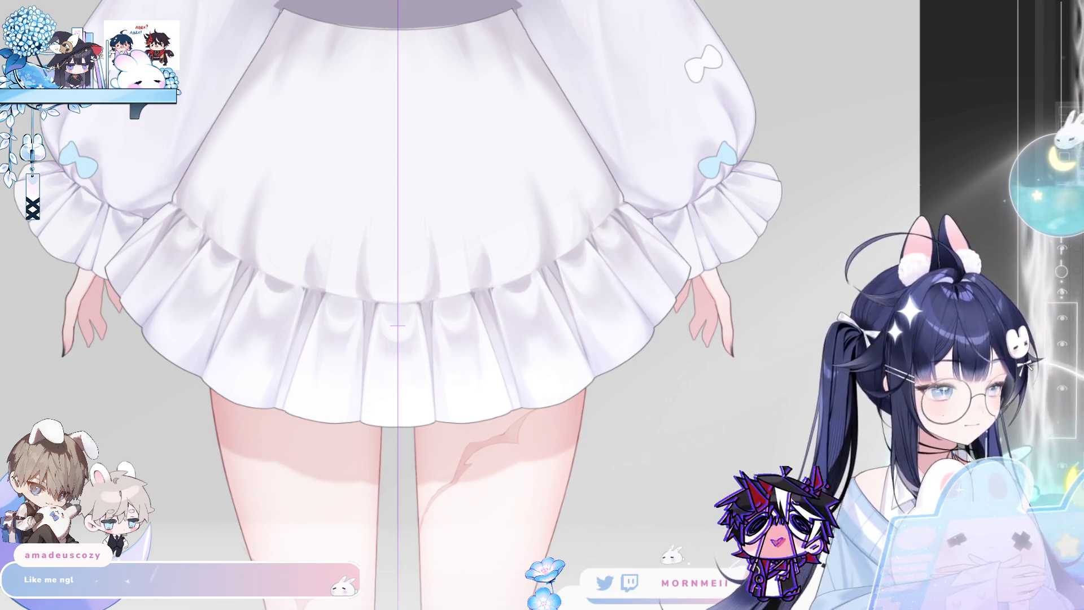
{"action": "left_click", "coordinate": [1063, 439]}
{"action": "left_click", "coordinate": [1066, 422]}
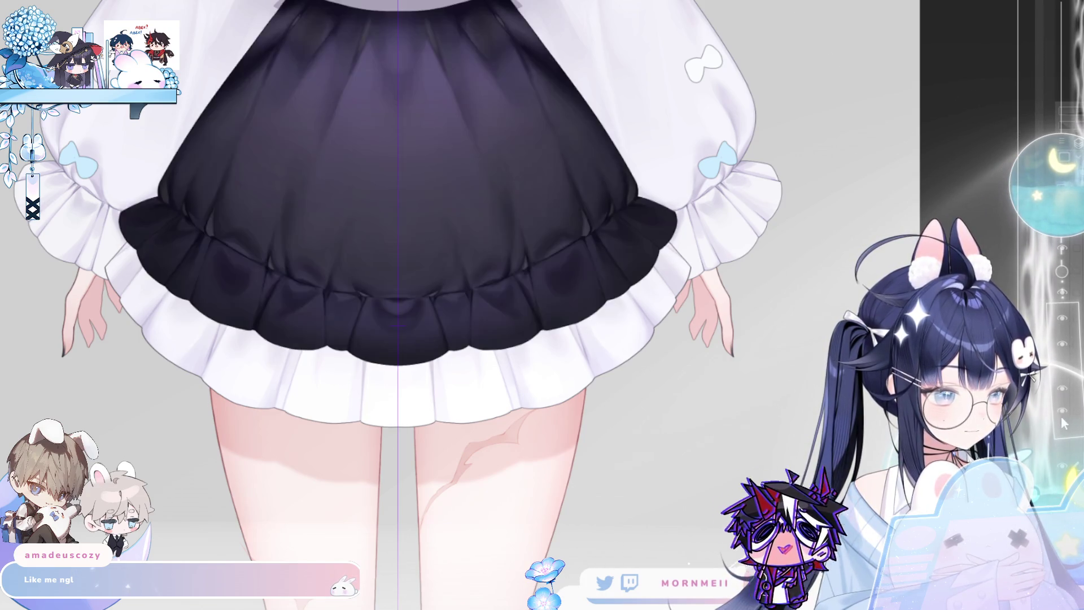
{"action": "left_click", "coordinate": [1066, 423]}
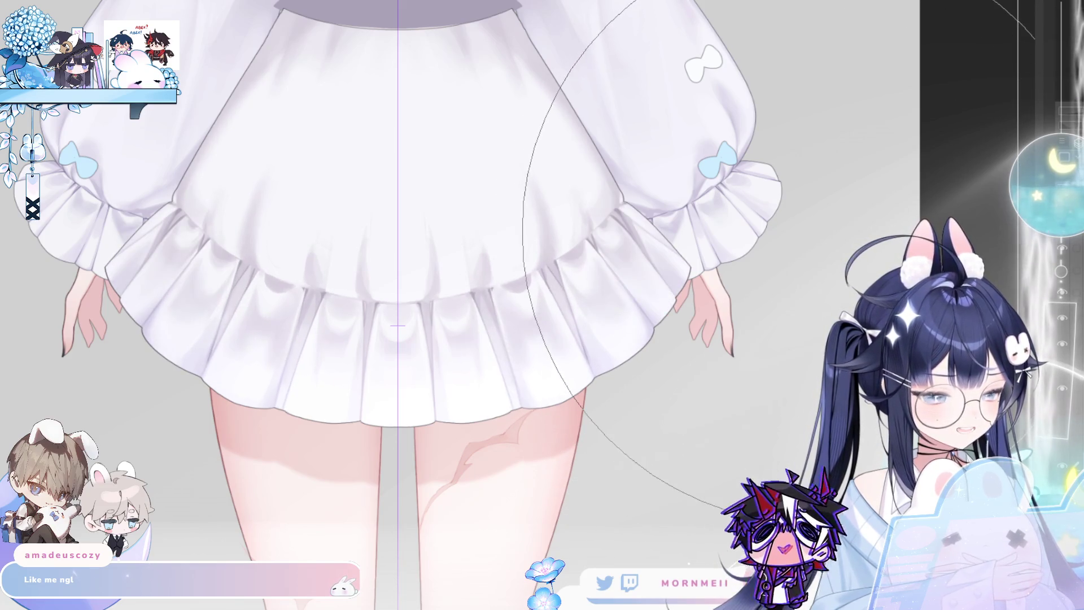
Liquify the skirt wider with a lower hem and softer left ruffles, then show the lavender shading.
{"action": "left_click_drag", "start_coordinate": [753, 274], "coordinate": [737, 282]}
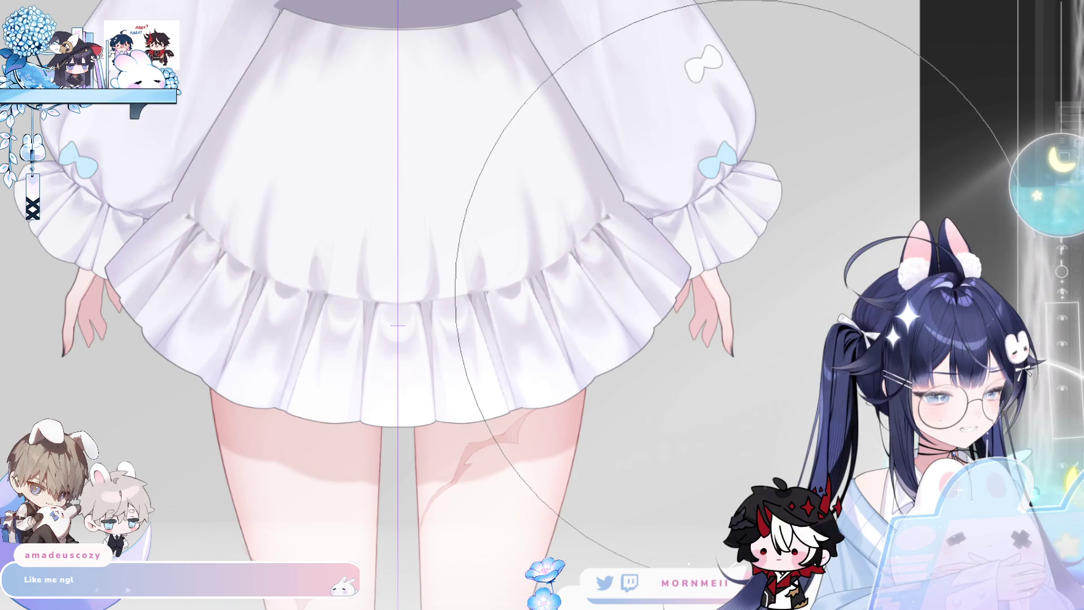
{"action": "left_click_drag", "start_coordinate": [734, 285], "coordinate": [726, 362]}
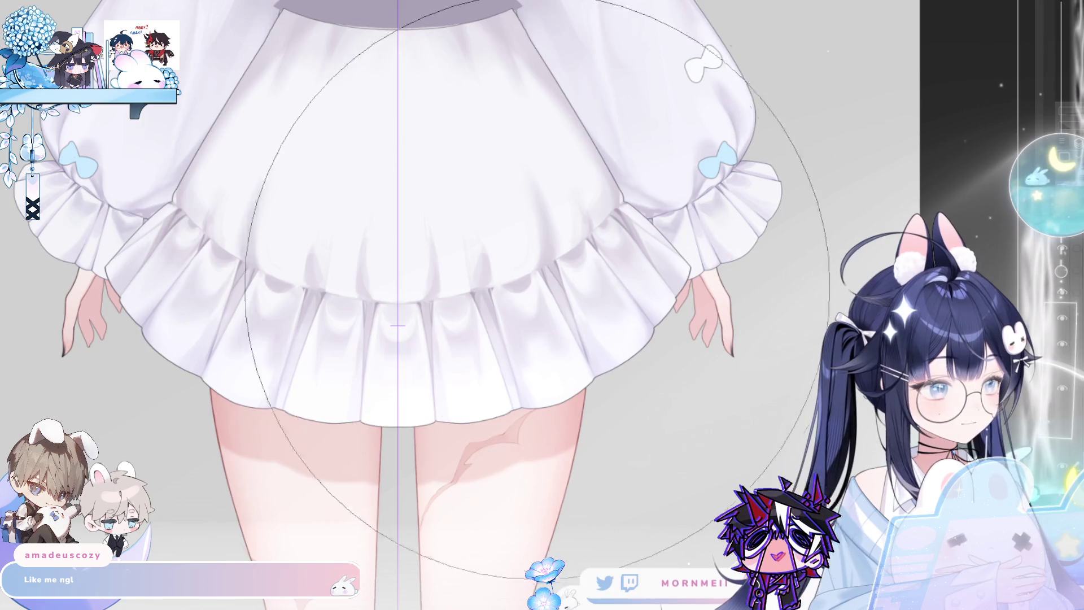
{"action": "scroll", "coordinate": [492, 358], "scroll_direction": "down", "scroll_amount": 5}
{"action": "scroll", "coordinate": [491, 358], "scroll_direction": "up", "scroll_amount": 5}
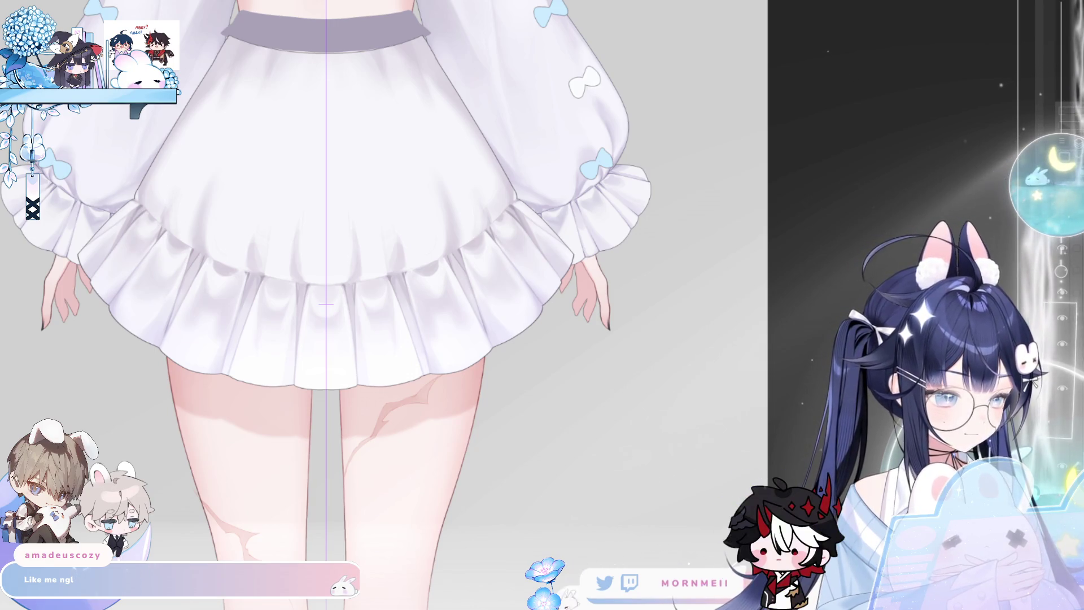
{"action": "left_click", "coordinate": [1064, 437]}
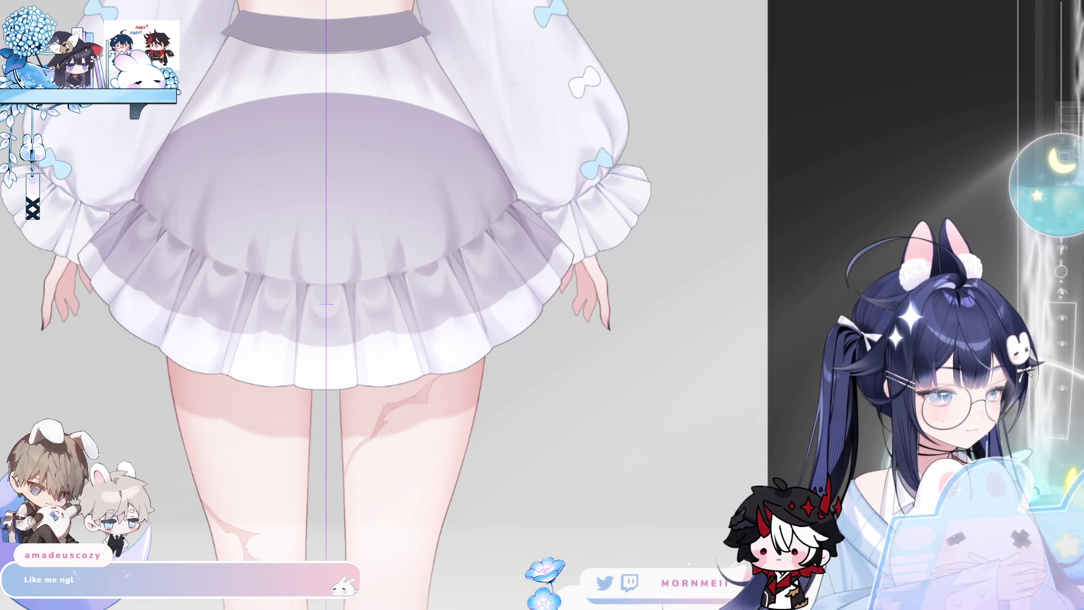
Show the dark navy skirt colour layer and the white waist frill layer.
{"action": "left_click", "coordinate": [1063, 410]}
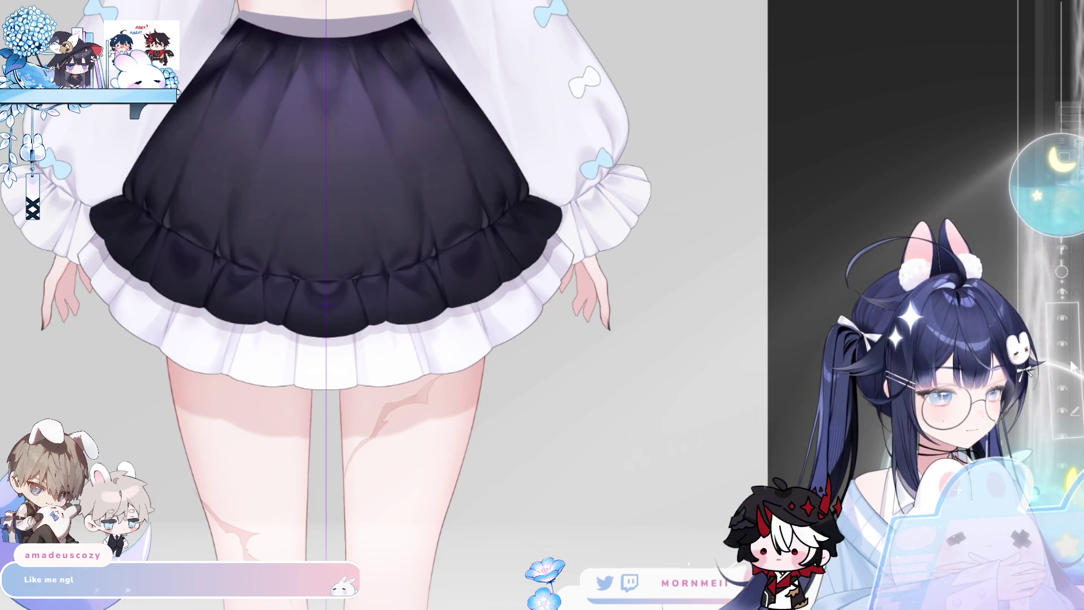
{"action": "left_click", "coordinate": [1063, 370]}
{"action": "scroll", "coordinate": [290, 158], "scroll_direction": "down", "scroll_amount": 1}
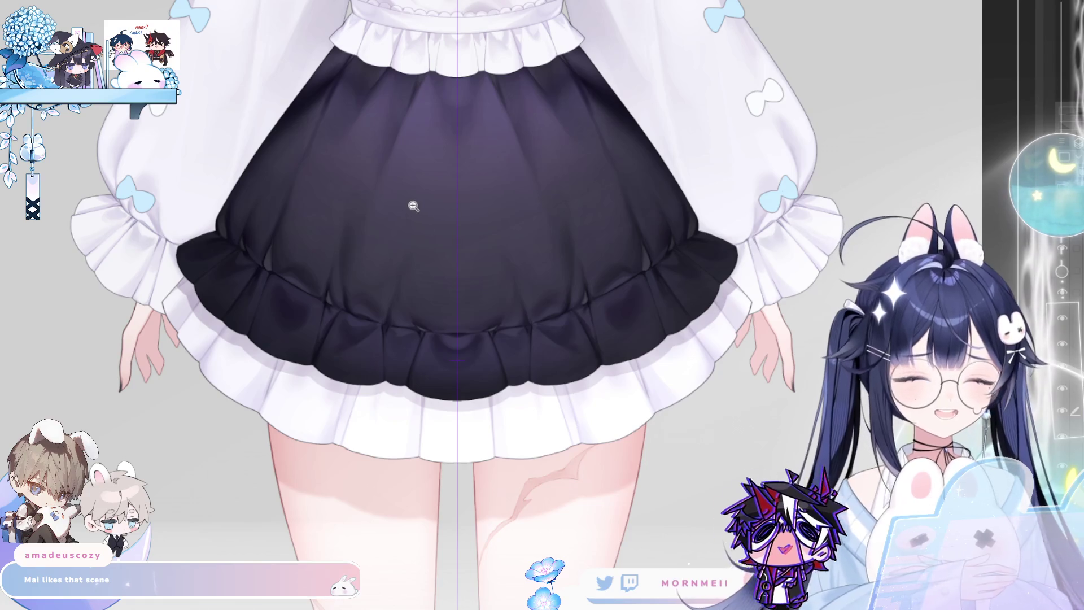
{"action": "scroll", "coordinate": [411, 206], "scroll_direction": "down", "scroll_amount": 3}
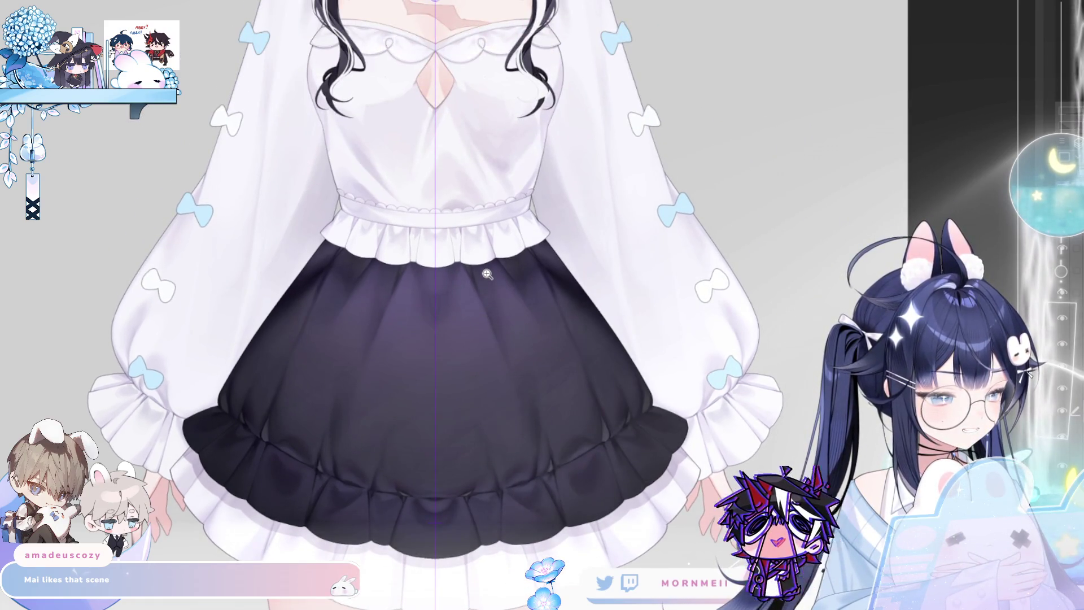
{"action": "scroll", "coordinate": [486, 276], "scroll_direction": "down", "scroll_amount": 1}
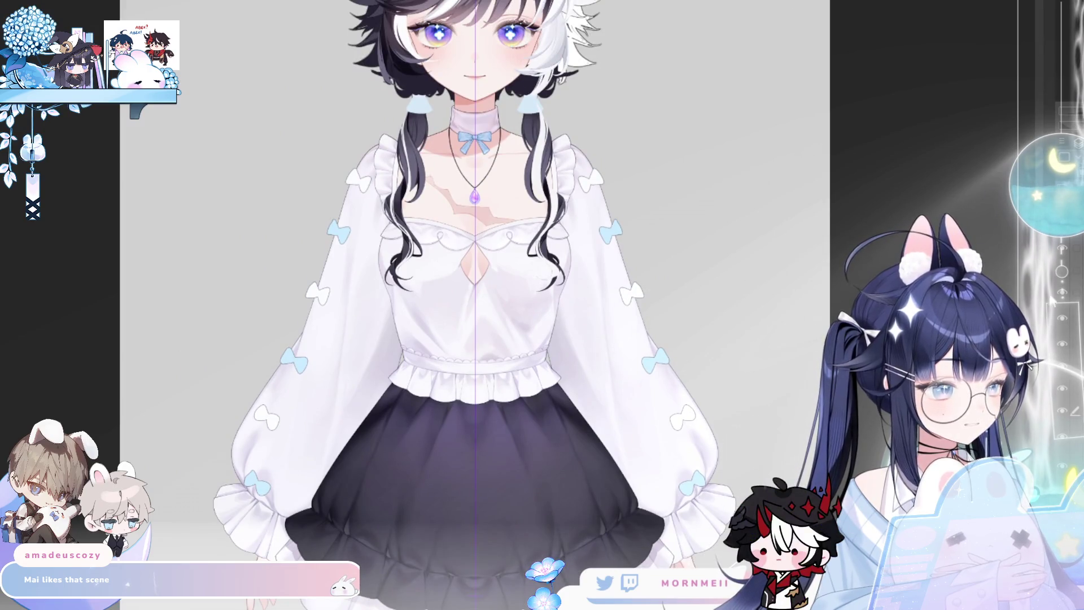
{"action": "scroll", "coordinate": [596, 491], "scroll_direction": "down", "scroll_amount": 3}
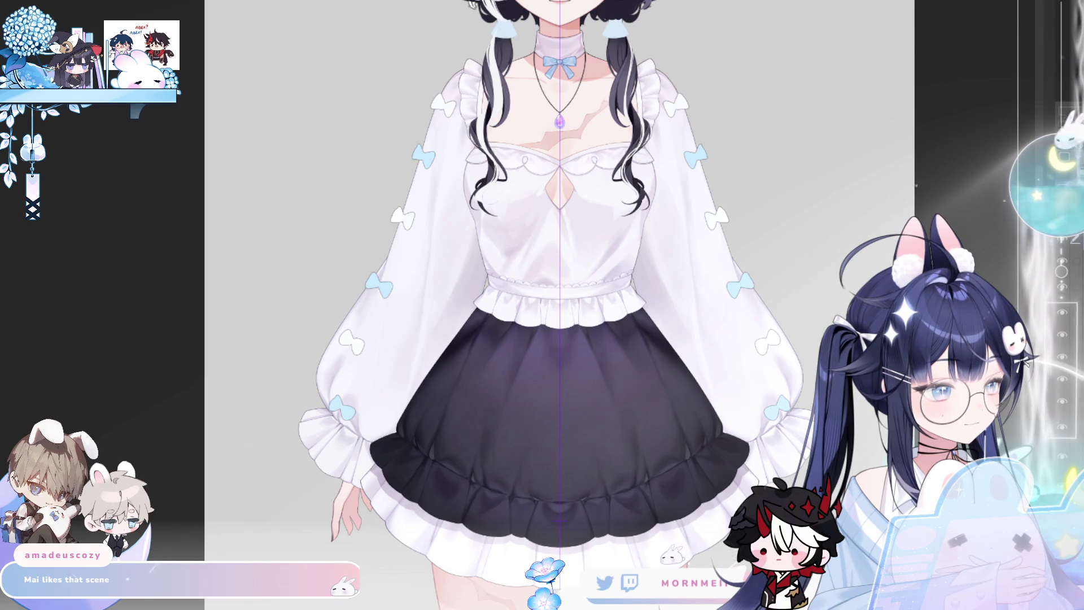
{"action": "left_click", "coordinate": [1064, 406]}
{"action": "left_click", "coordinate": [1064, 406]}
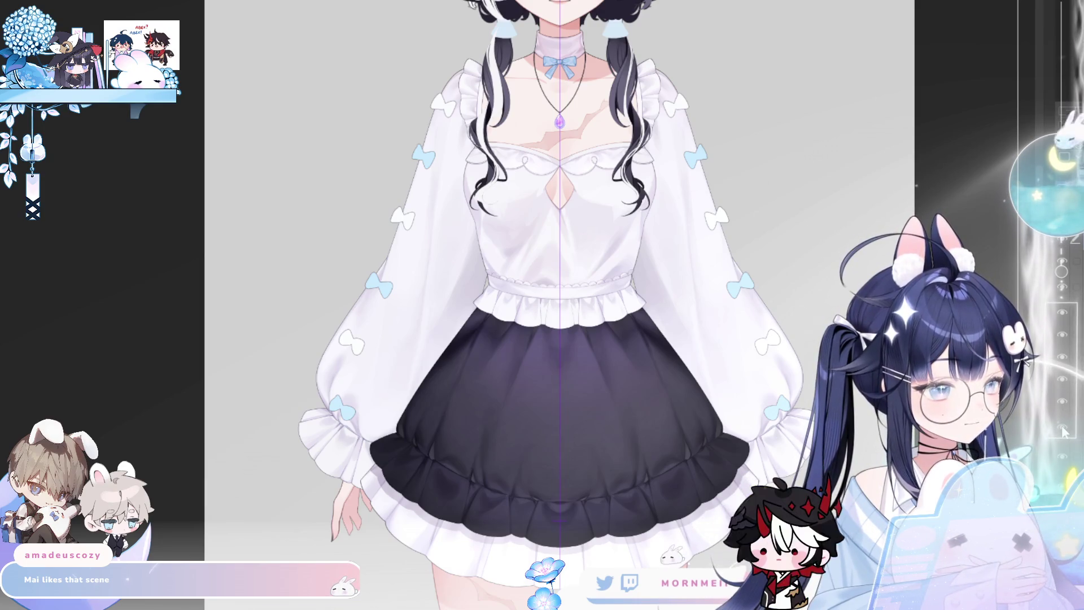
{"action": "left_click", "coordinate": [1064, 405]}
{"action": "left_click", "coordinate": [1064, 405]}
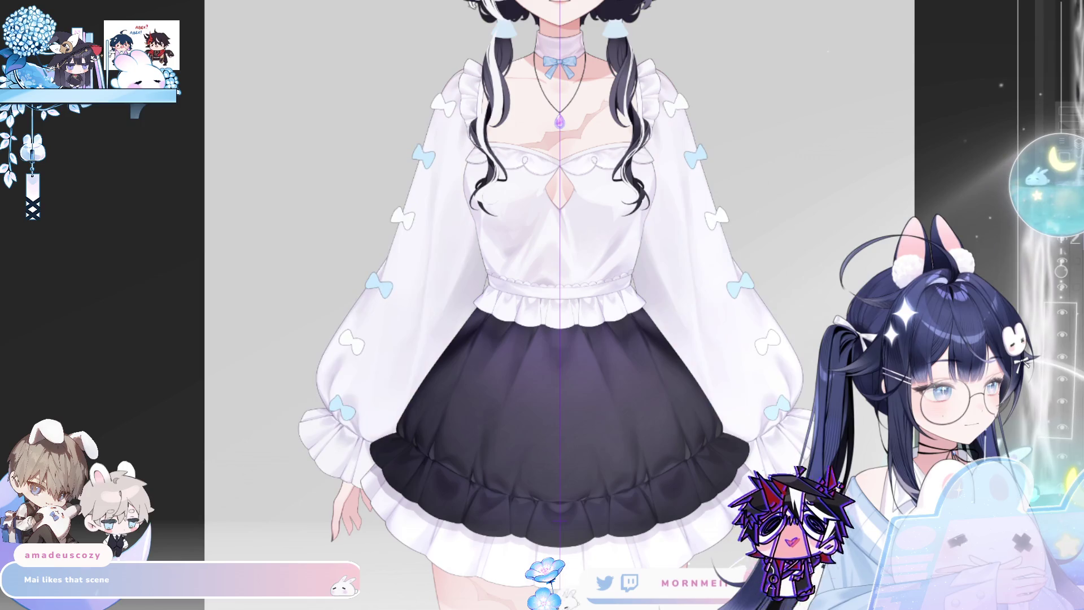
{"action": "left_click", "coordinate": [1065, 399]}
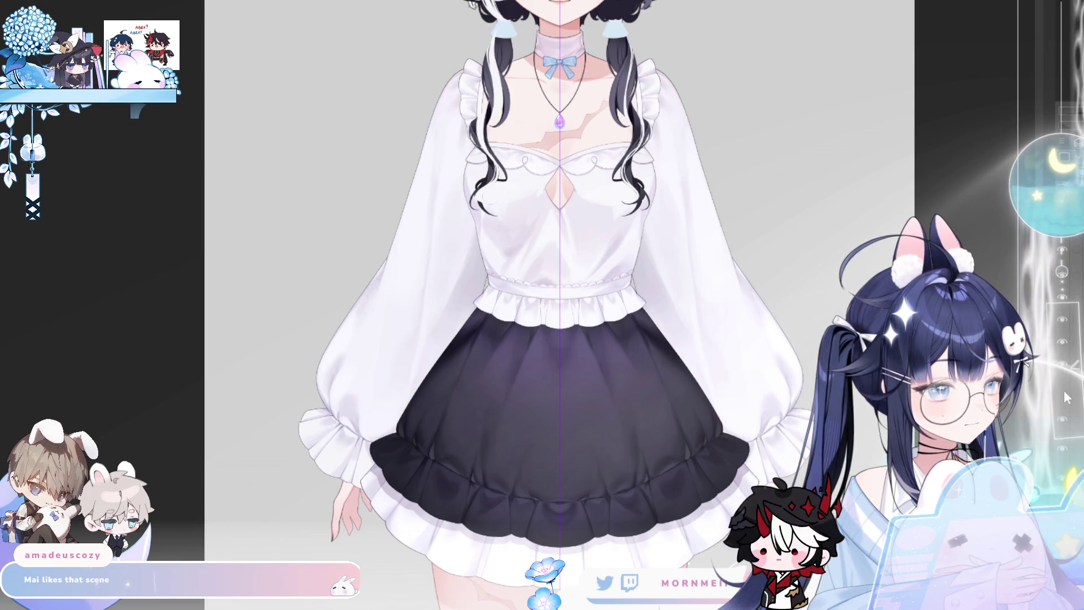
{"action": "left_click", "coordinate": [1066, 398]}
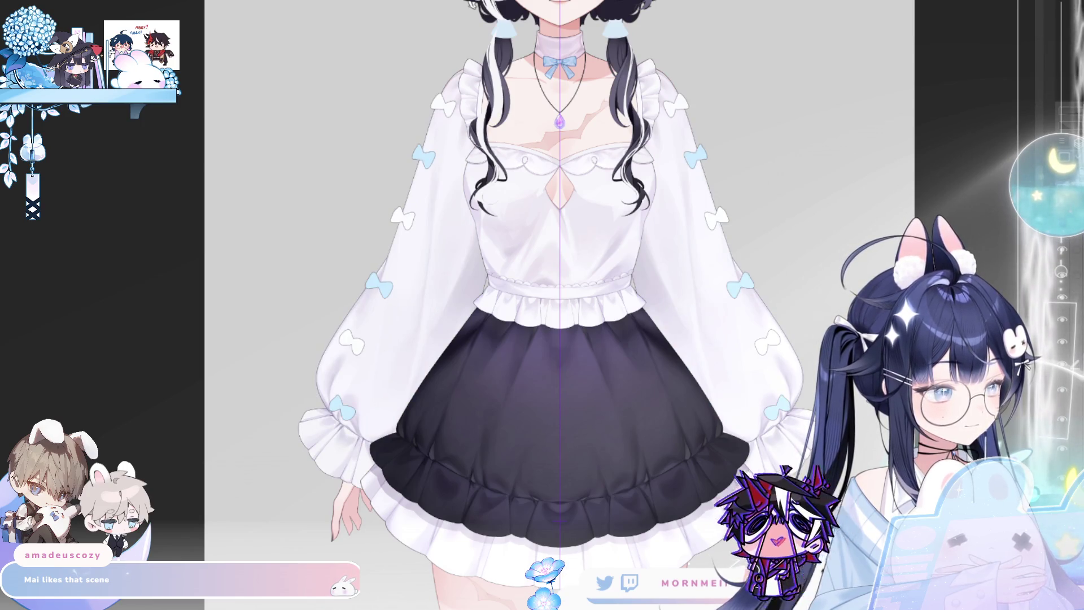
{"action": "scroll", "coordinate": [446, 23], "scroll_direction": "up", "scroll_amount": 8}
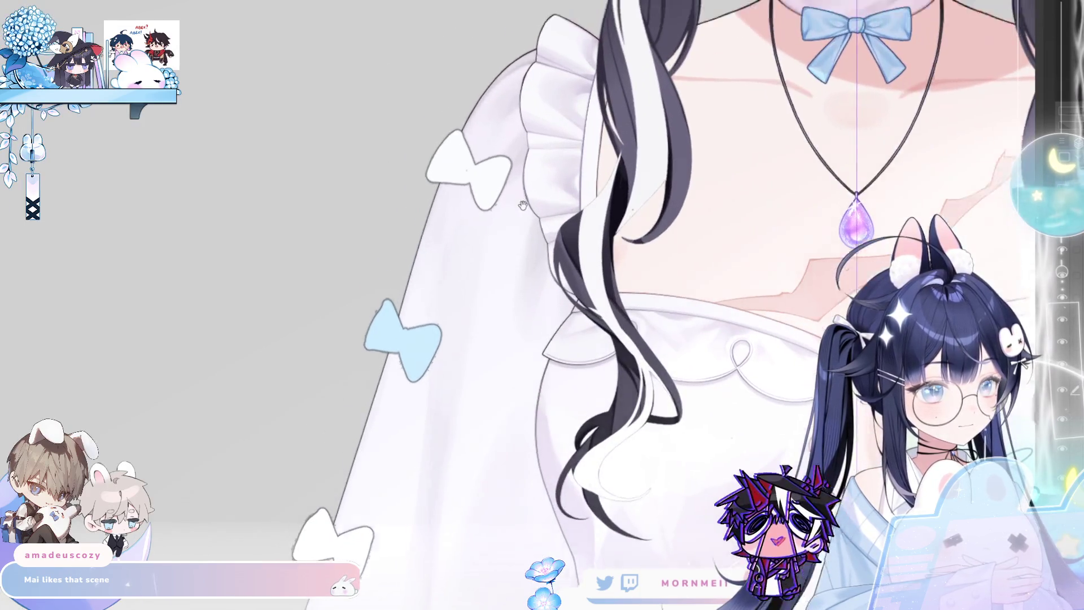
Pan toward the shoulder and hide the sleeve bows layer for comparison.
{"action": "left_click_drag", "start_coordinate": [522, 205], "coordinate": [488, 290]}
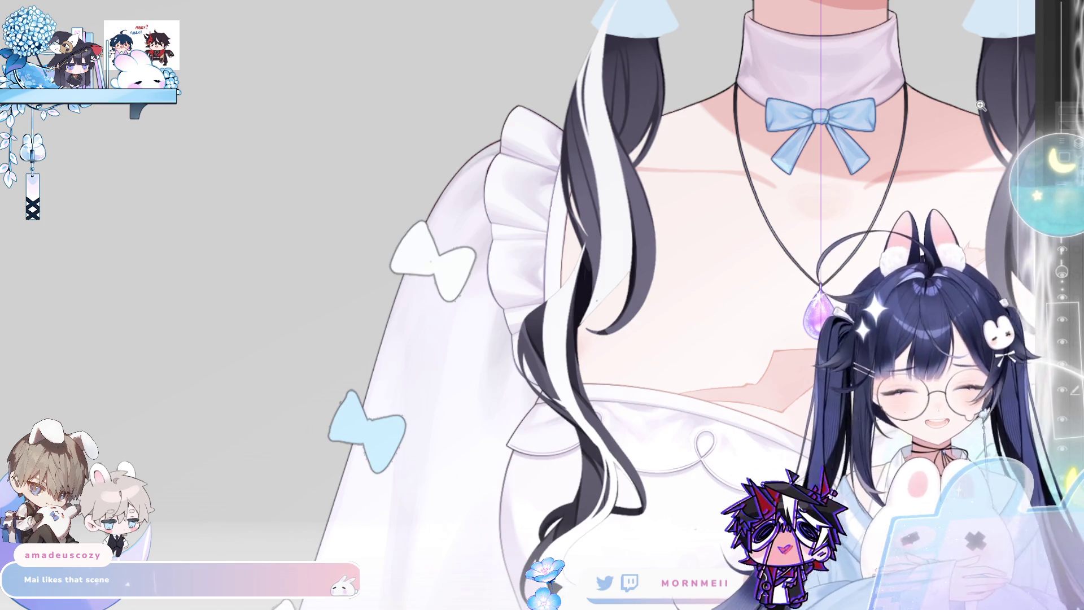
{"action": "left_click", "coordinate": [1058, 395]}
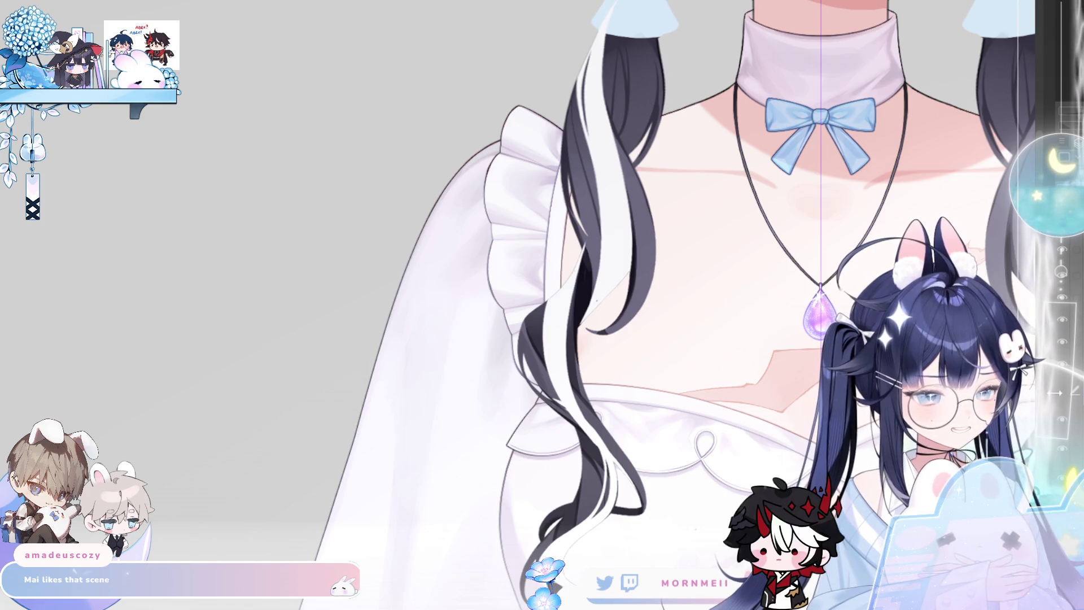
Turn the white and blue sleeve bows layer back on.
{"action": "left_click", "coordinate": [1057, 394]}
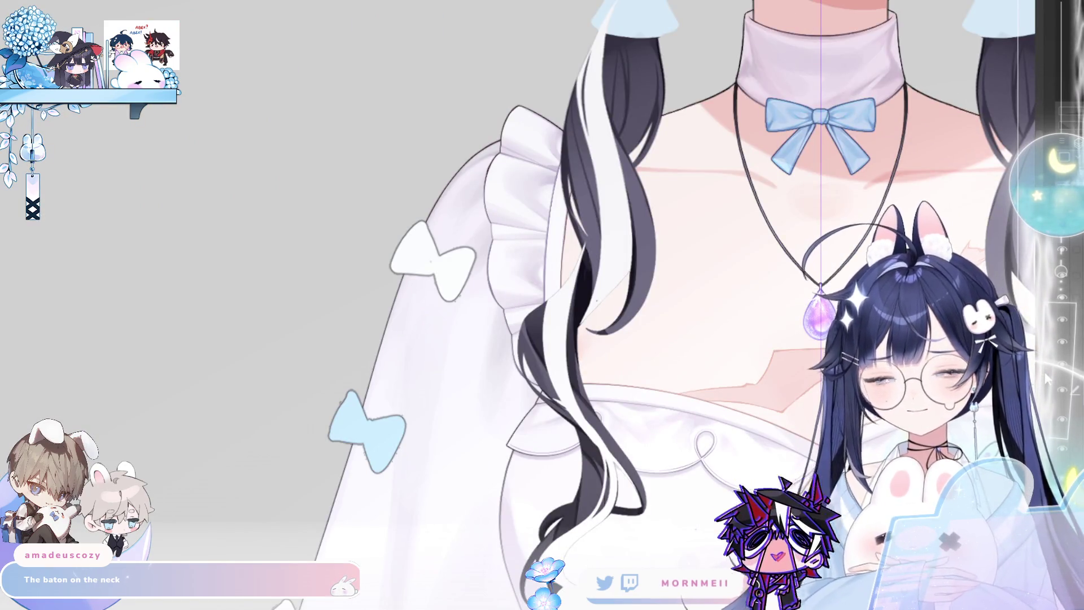
Erase the white bow on the upper sleeve and check it in a mirrored view.
{"action": "scroll", "coordinate": [419, 272], "scroll_direction": "down", "scroll_amount": 1}
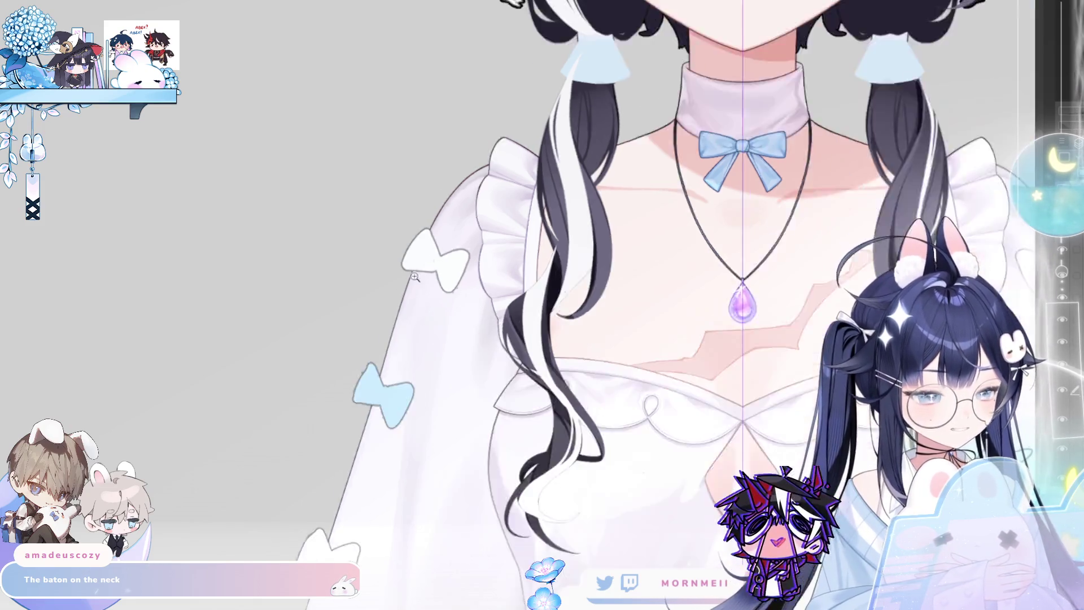
{"action": "scroll", "coordinate": [419, 272], "scroll_direction": "down", "scroll_amount": 5}
{"action": "scroll", "coordinate": [421, 408], "scroll_direction": "up", "scroll_amount": 5}
{"action": "scroll", "coordinate": [420, 407], "scroll_direction": "up", "scroll_amount": 2}
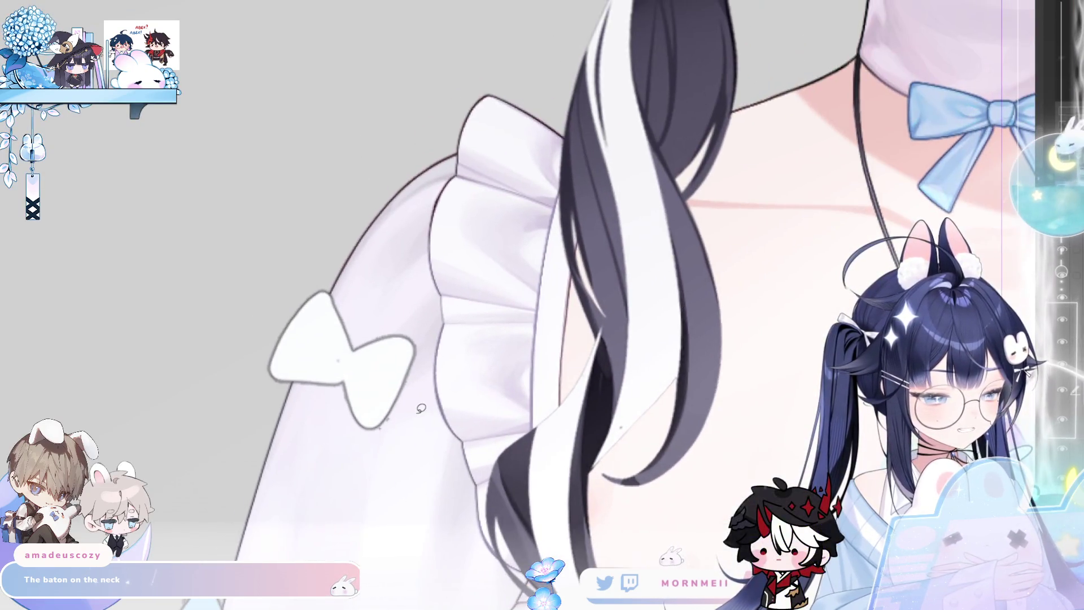
{"action": "mouse_move", "coordinate": [352, 268]}
{"action": "left_mouse_down"}
{"action": "mouse_move", "coordinate": [387, 339]}
{"action": "mouse_move", "coordinate": [363, 314]}
{"action": "left_mouse_up"}
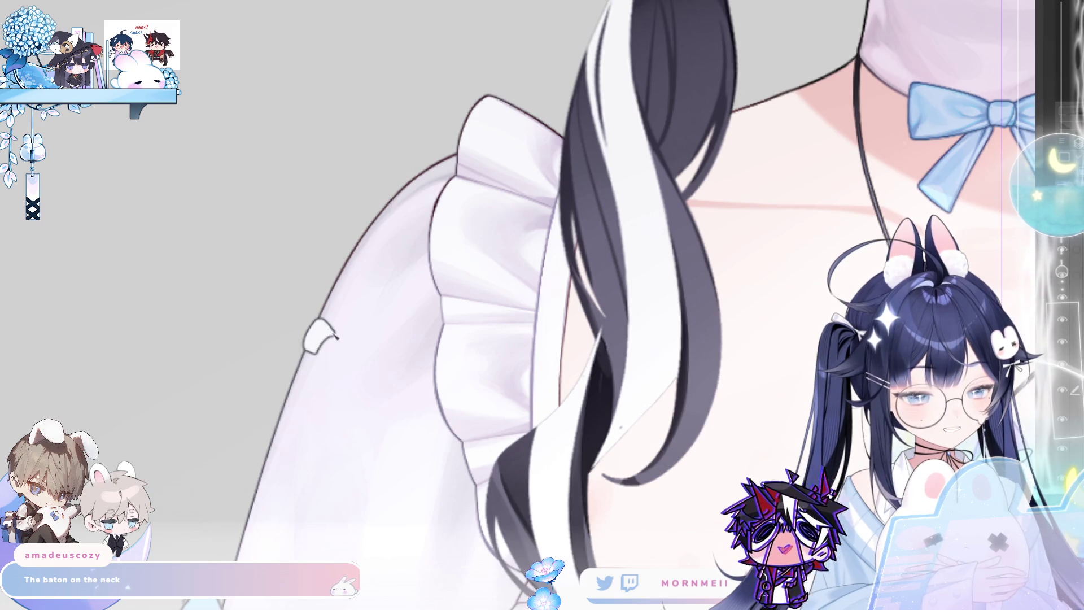
{"action": "key", "text": "h"}
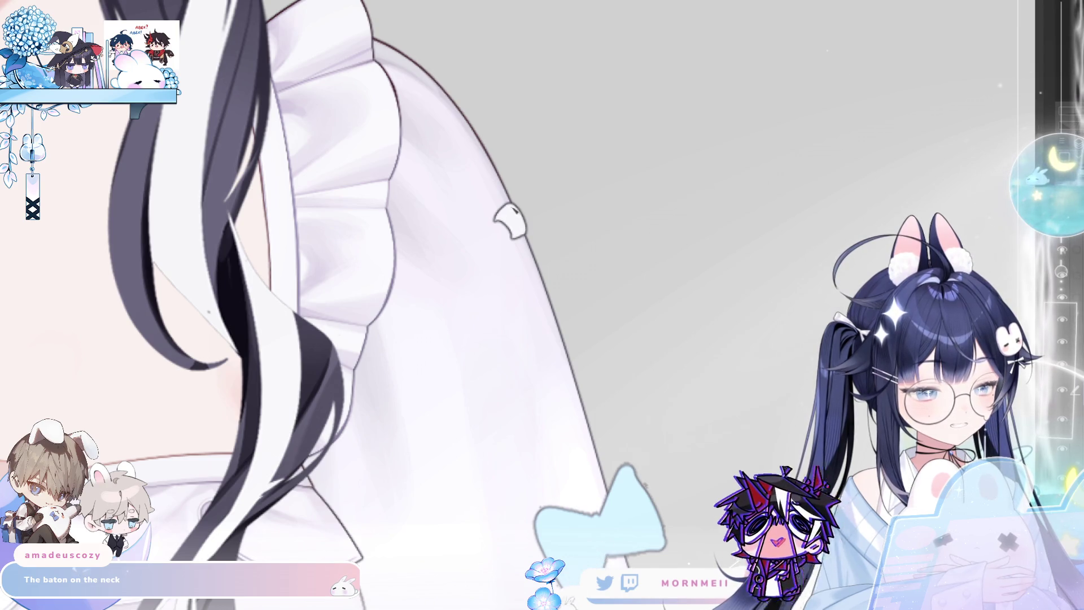
Draw the new bow's knot and a drooping triangular loop on the sleeve tab.
{"action": "key", "text": "h"}
{"action": "mouse_move", "coordinate": [515, 210]}
{"action": "left_mouse_down"}
{"action": "mouse_move", "coordinate": [376, 264]}
{"action": "mouse_move", "coordinate": [446, 264]}
{"action": "left_mouse_up"}
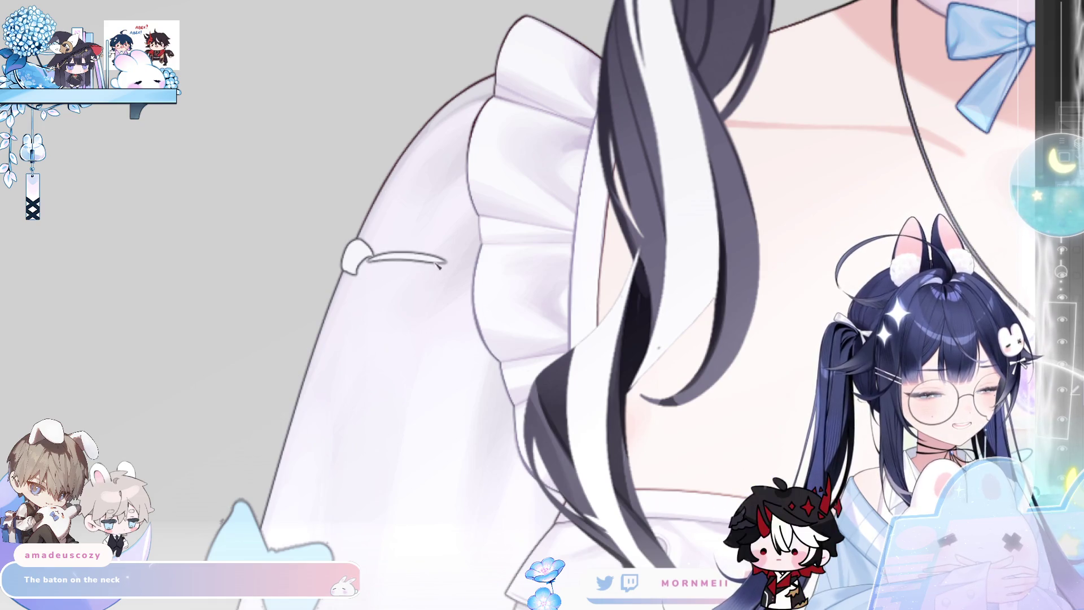
{"action": "left_click_drag", "start_coordinate": [361, 264], "coordinate": [451, 264]}
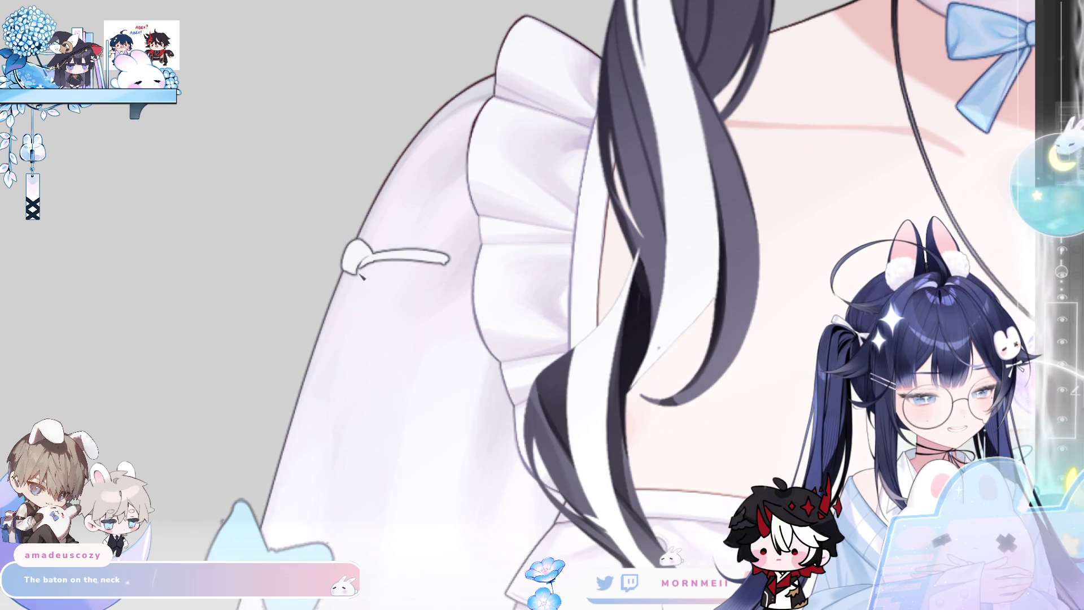
{"action": "left_click_drag", "start_coordinate": [359, 273], "coordinate": [376, 321]}
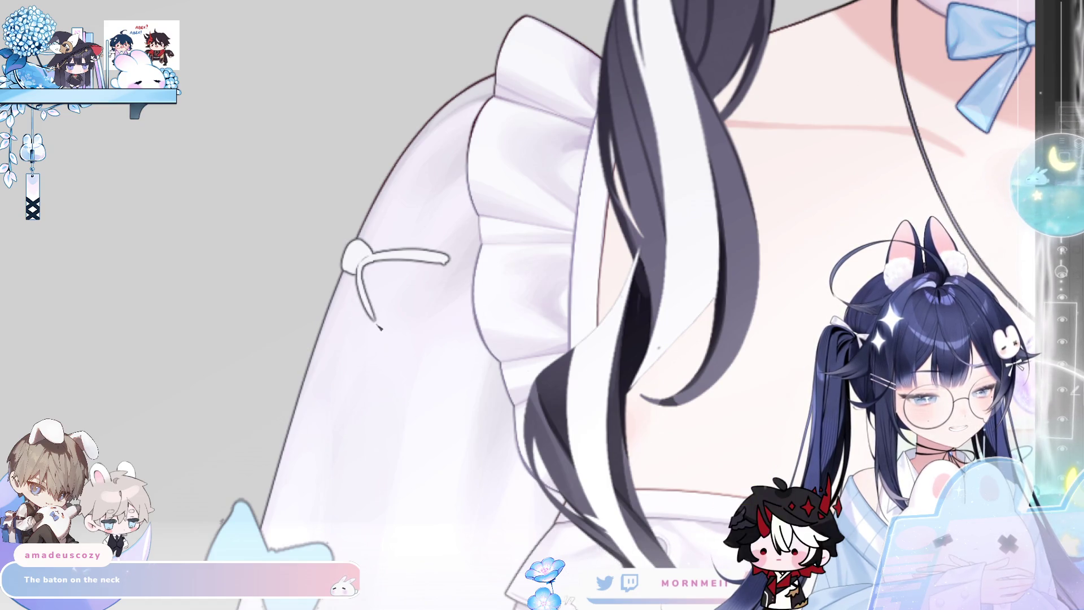
{"action": "mouse_move", "coordinate": [358, 275]}
{"action": "left_mouse_down"}
{"action": "mouse_move", "coordinate": [395, 340]}
{"action": "mouse_move", "coordinate": [450, 261]}
{"action": "left_mouse_up"}
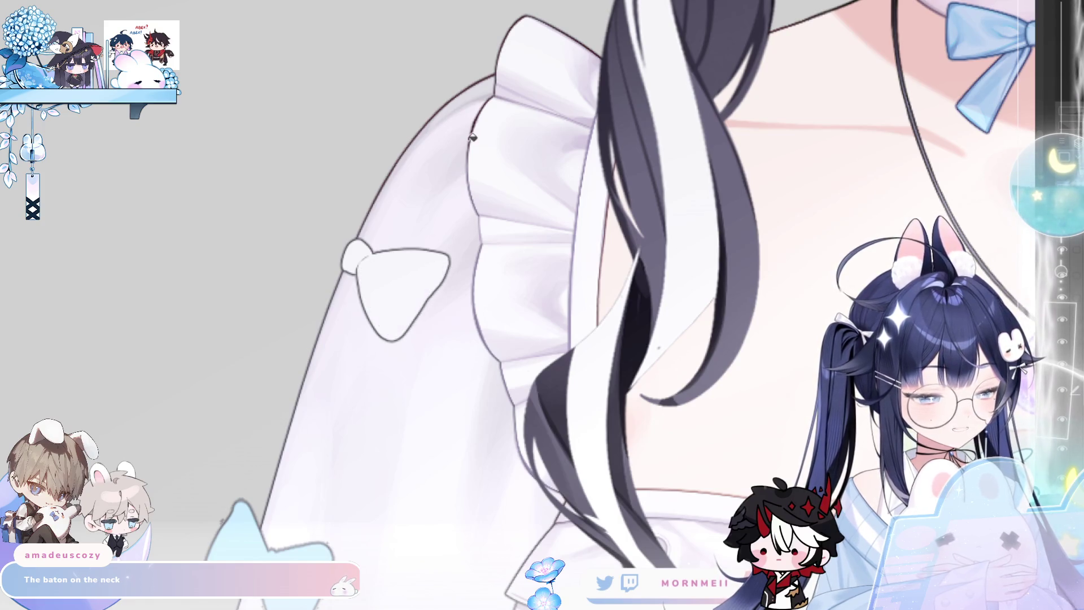
{"action": "key", "text": "h"}
{"action": "key", "text": "h"}
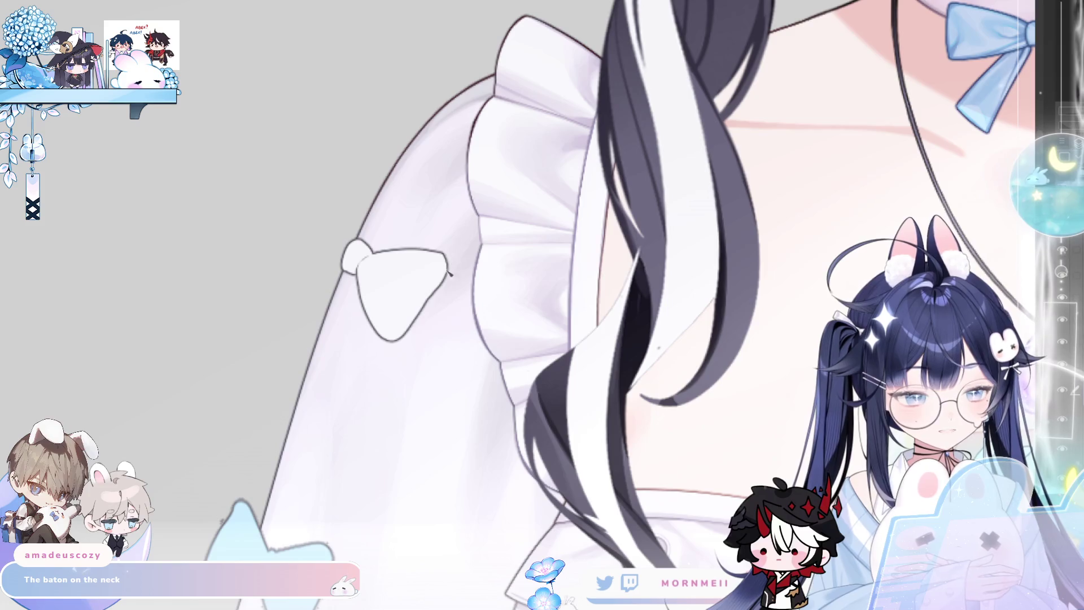
Try extending the bow loop outline downward, then undo the extra strokes.
{"action": "key", "text": "h"}
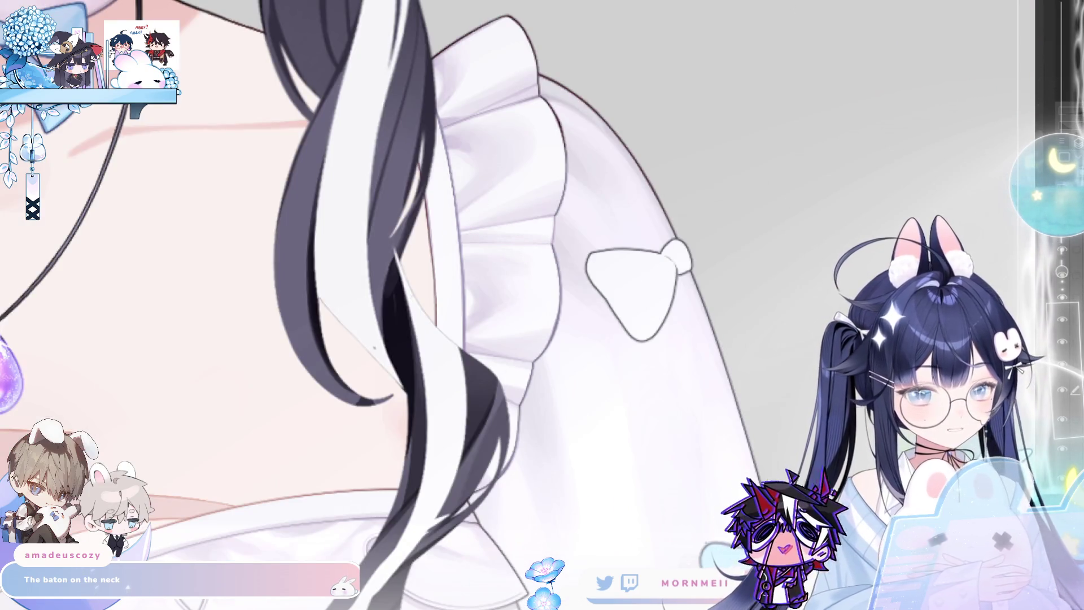
{"action": "key", "text": "h"}
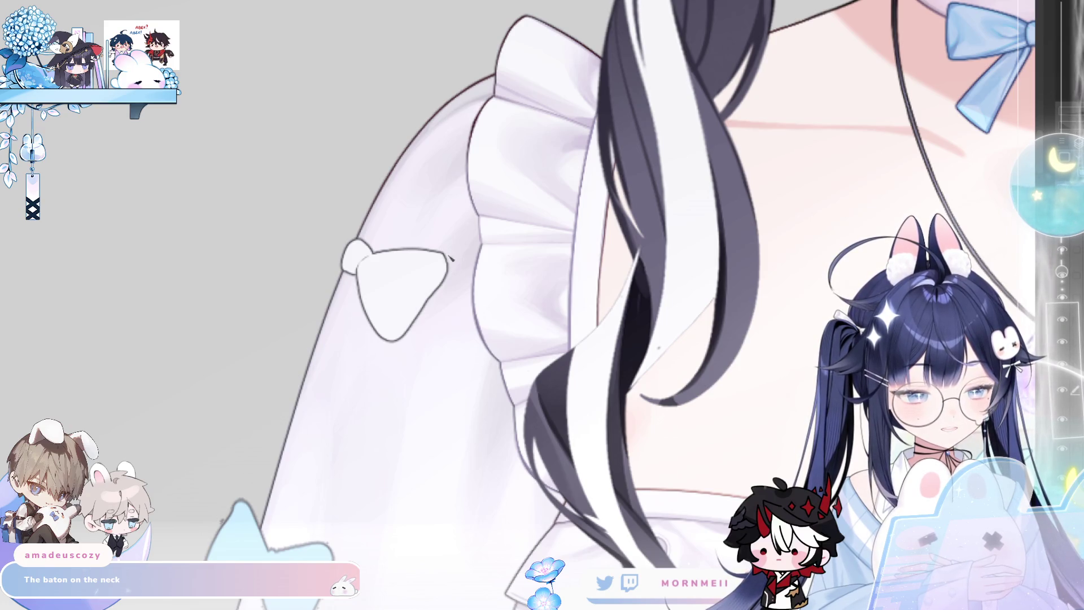
{"action": "key", "text": "h"}
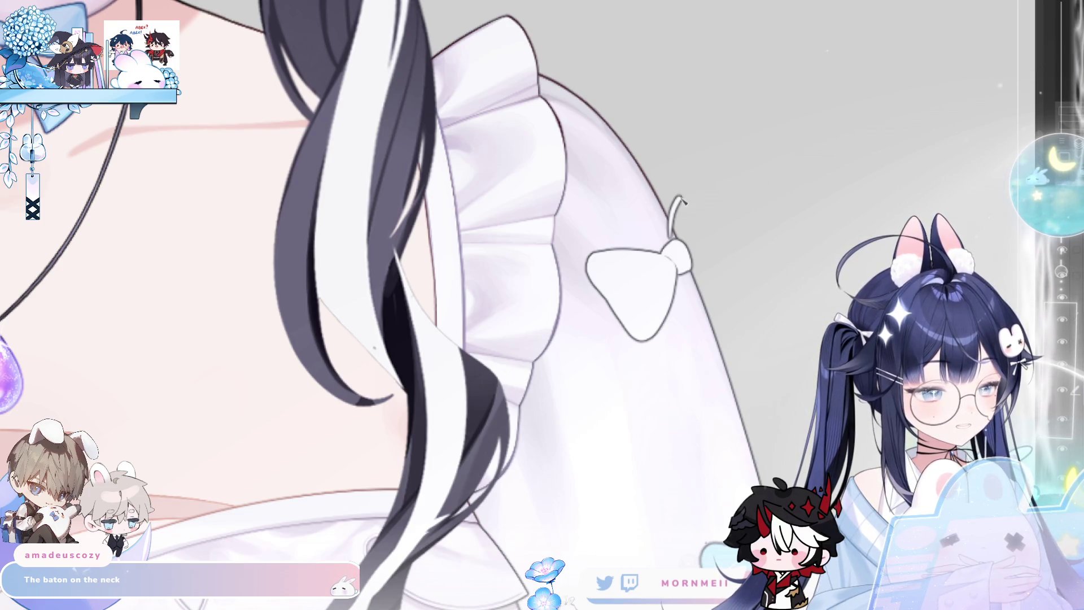
{"action": "mouse_move", "coordinate": [719, 246]}
{"action": "left_mouse_down"}
{"action": "mouse_move", "coordinate": [723, 257]}
{"action": "mouse_move", "coordinate": [690, 273]}
{"action": "left_mouse_up"}
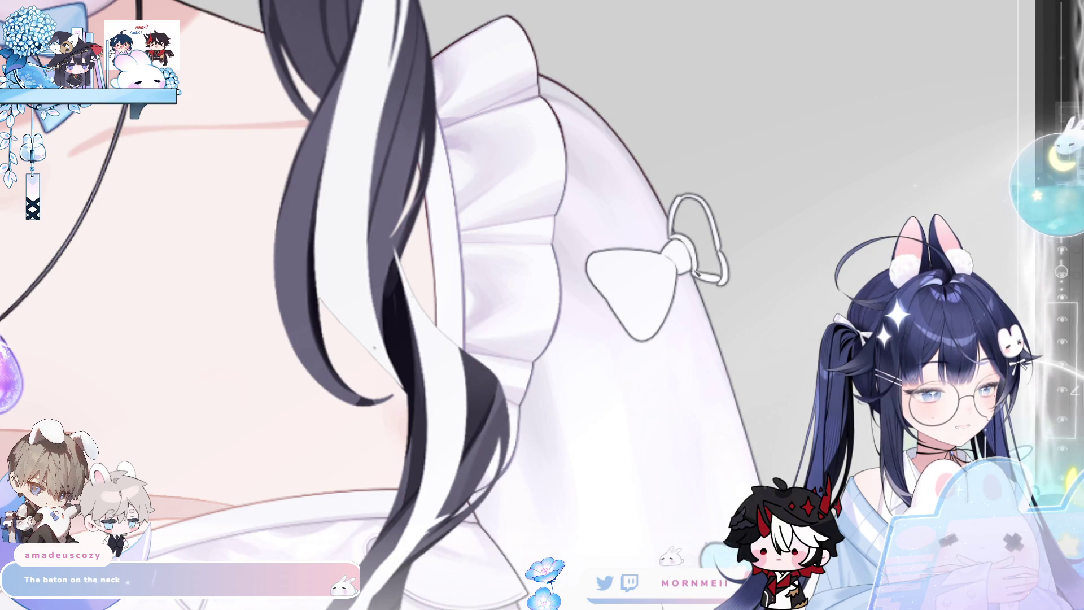
{"action": "key", "text": "ctrl+z"}
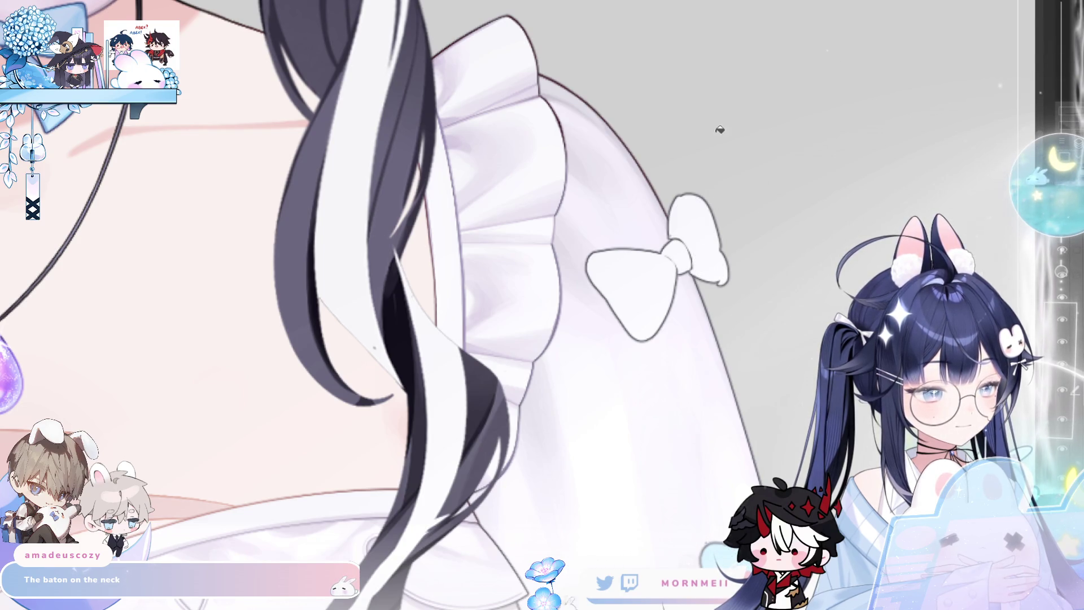
Zoom in and redraw the bow's left loop outline bulging further outward, checking it mirrored.
{"action": "key", "text": "m"}
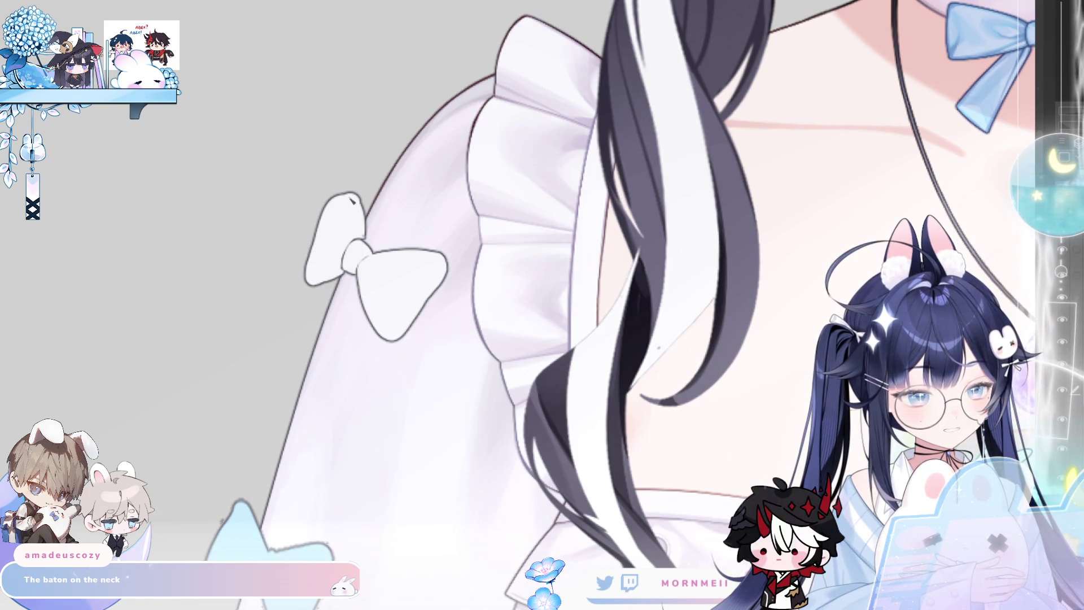
{"action": "key", "text": "m"}
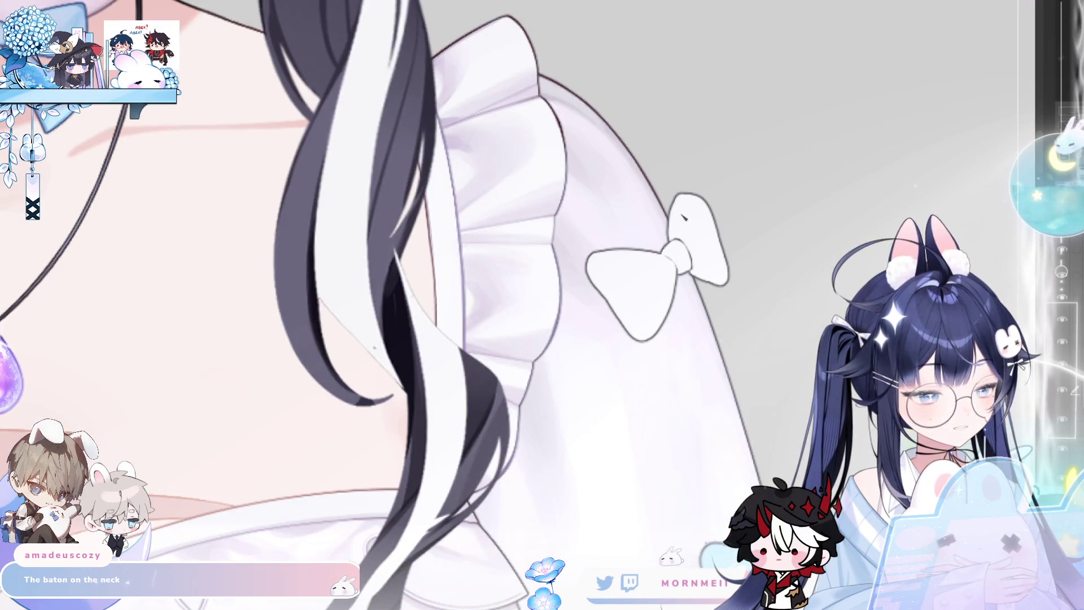
{"action": "key", "text": "m"}
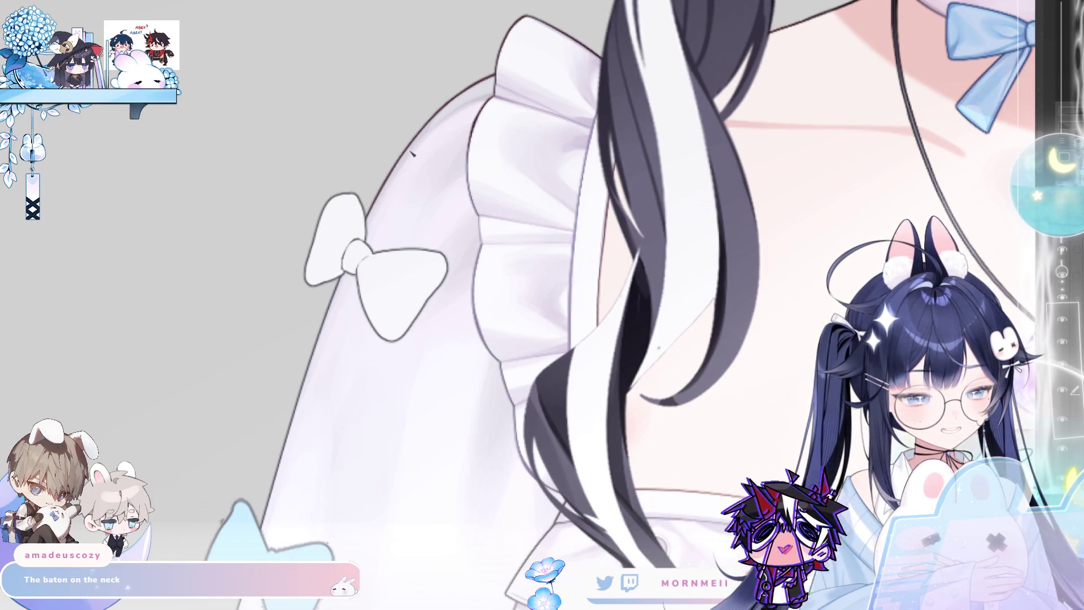
{"action": "key", "text": "m"}
{"action": "left_click", "coordinate": [713, 251]}
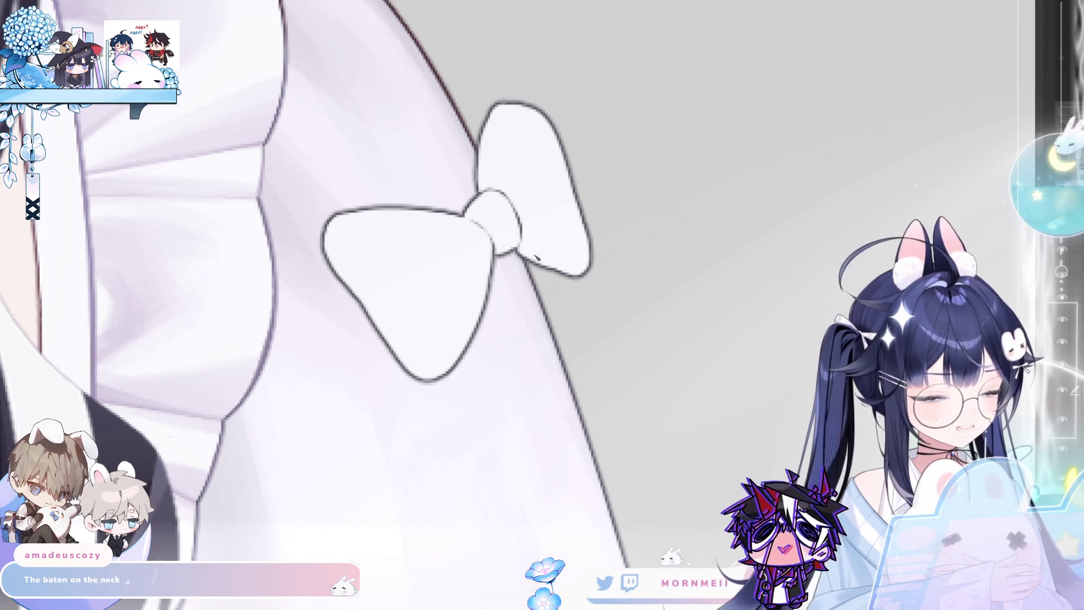
{"action": "key", "text": "m"}
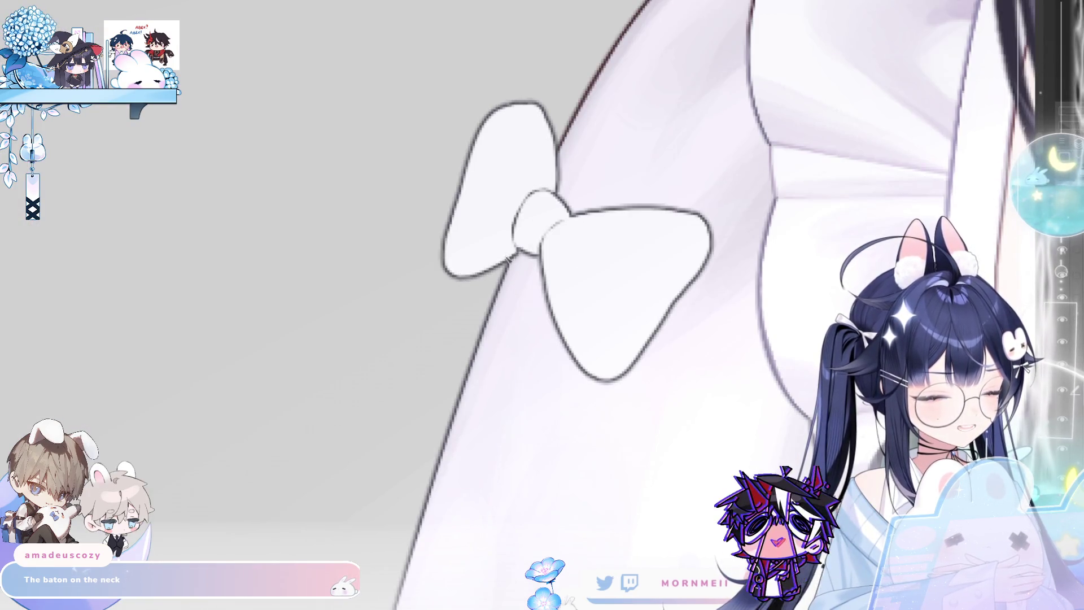
{"action": "left_click_drag", "start_coordinate": [477, 158], "coordinate": [441, 259]}
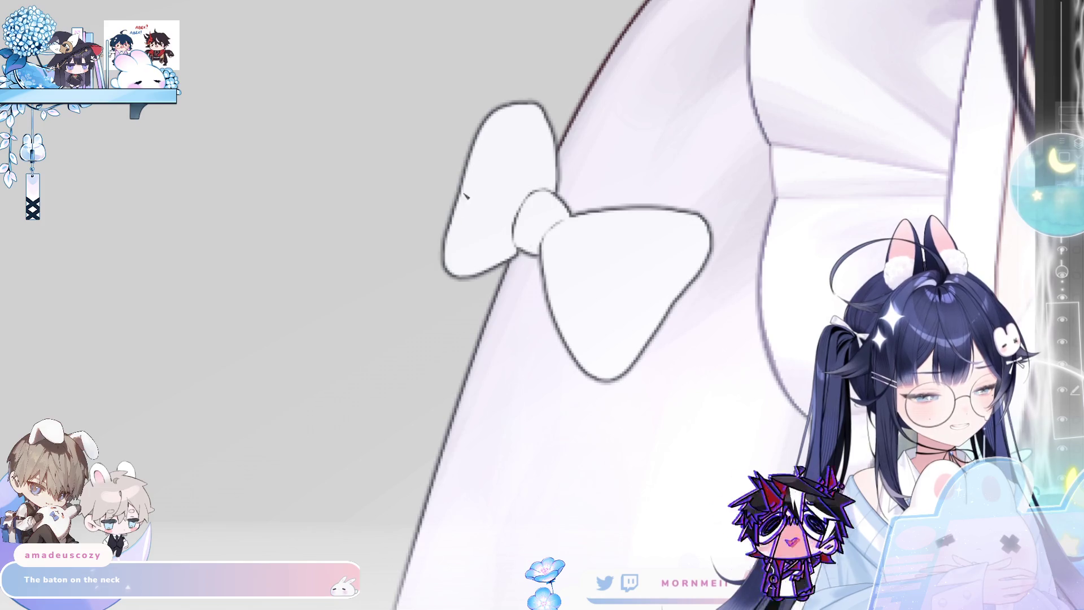
{"action": "scroll", "coordinate": [418, 326], "scroll_direction": "down", "scroll_amount": 3}
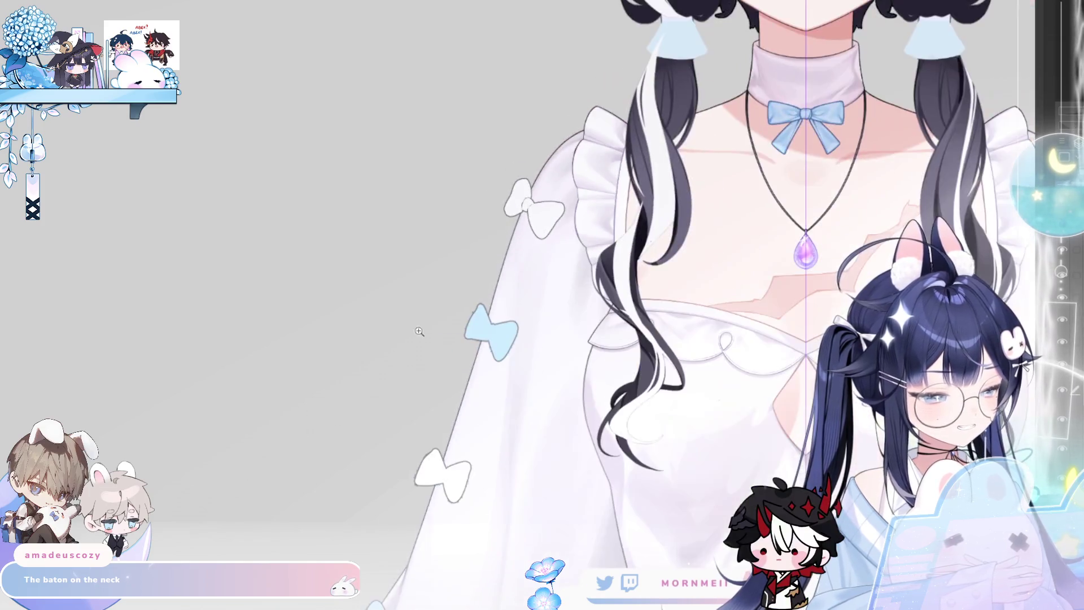
Erase two bows on the left sleeve.
{"action": "scroll", "coordinate": [438, 325], "scroll_direction": "up", "scroll_amount": 1}
{"action": "scroll", "coordinate": [530, 199], "scroll_direction": "down", "scroll_amount": 3}
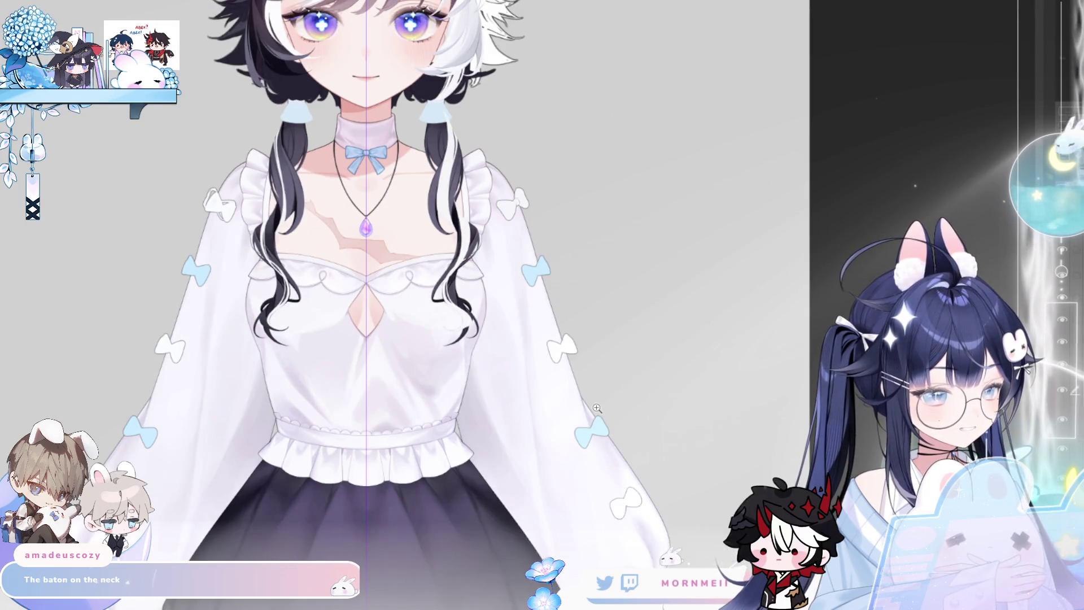
{"action": "mouse_move", "coordinate": [202, 291]}
{"action": "left_mouse_down"}
{"action": "mouse_move", "coordinate": [229, 200]}
{"action": "mouse_move", "coordinate": [215, 182]}
{"action": "left_mouse_up"}
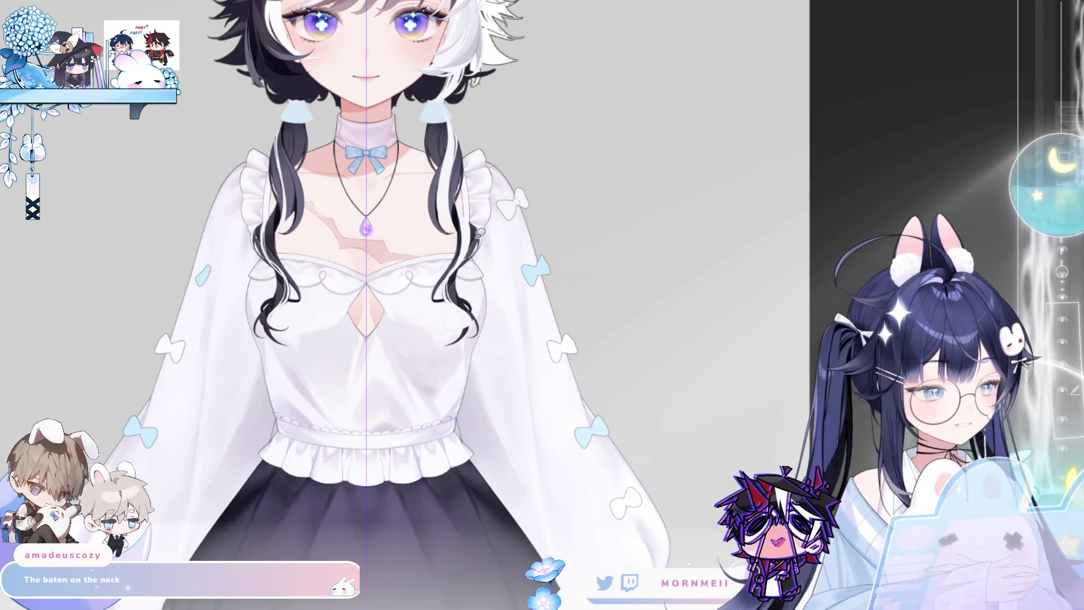
Select both shoulder bows, transform them together, then deselect and fit the figure in view.
{"action": "left_click_drag", "start_coordinate": [485, 163], "coordinate": [582, 183]}
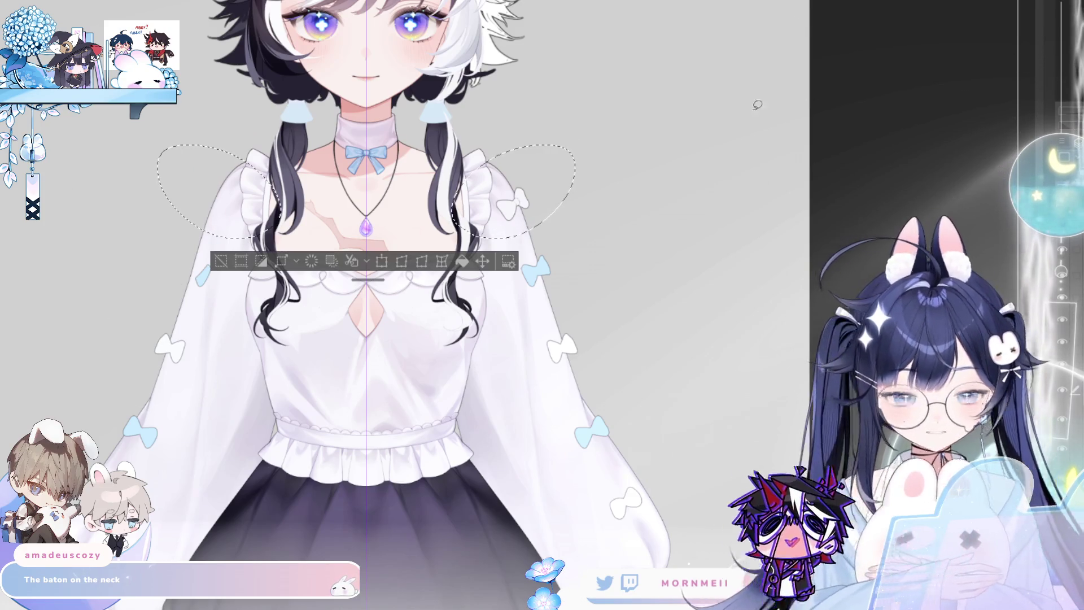
{"action": "key", "text": "ctrl+t"}
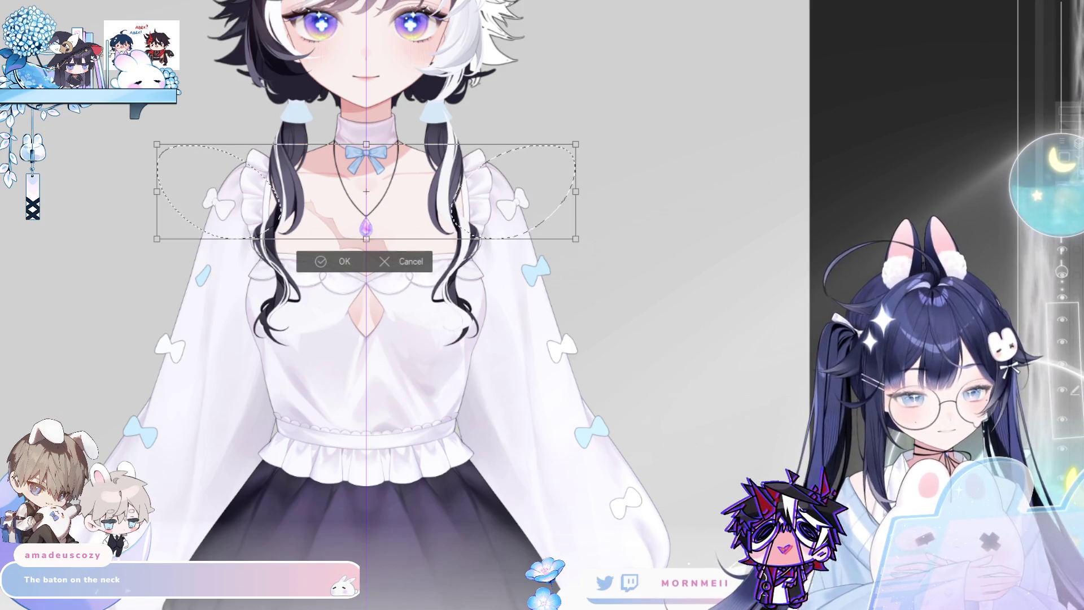
{"action": "left_click", "coordinate": [333, 263]}
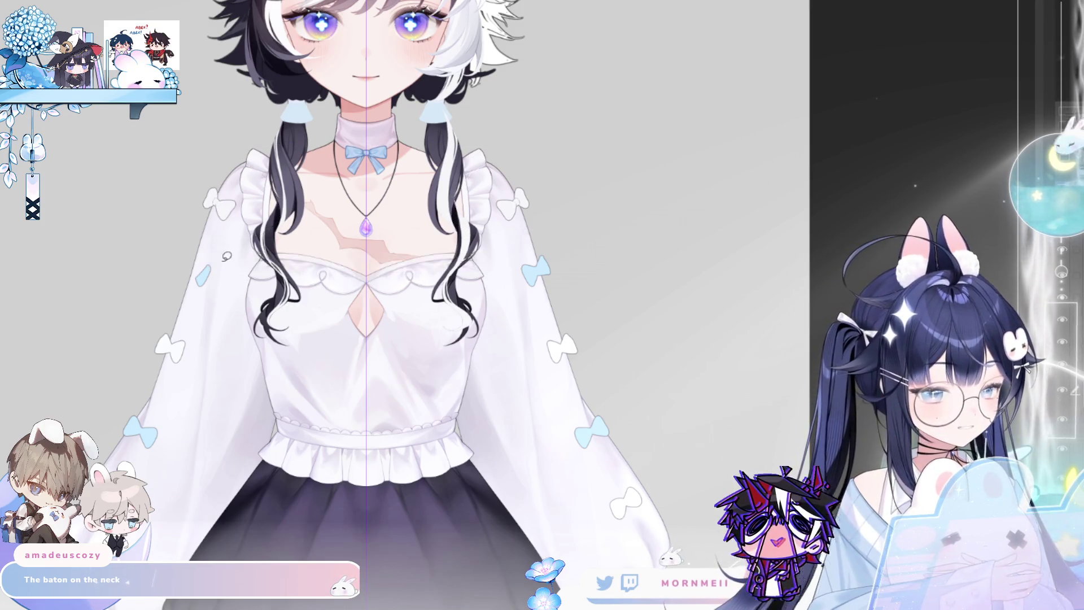
{"action": "key", "text": "ctrl+d"}
{"action": "key", "text": "ctrl+0"}
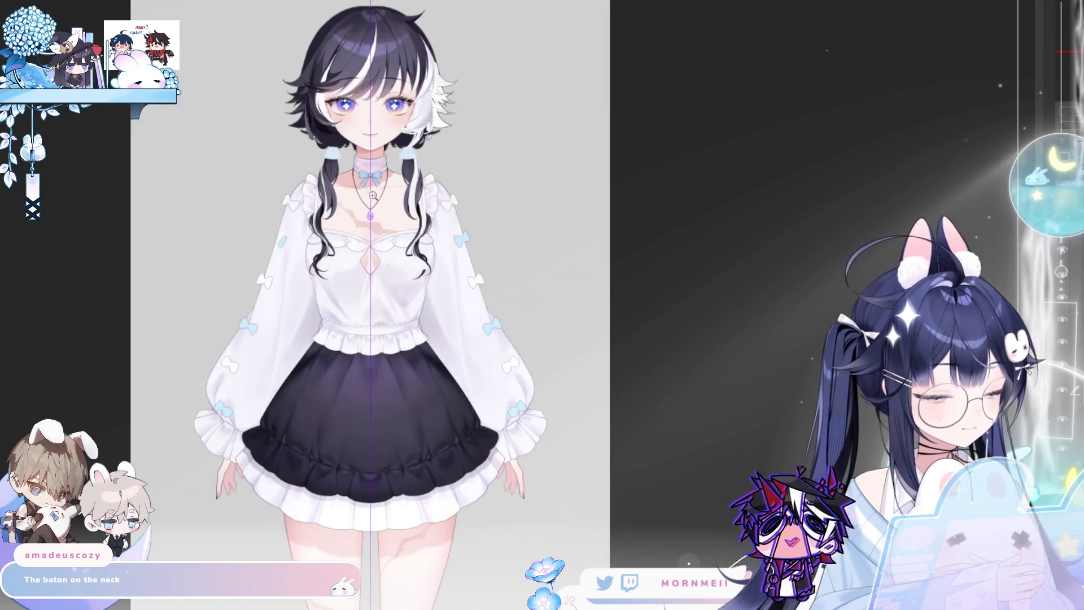
Zoom in on the shoulder bow and push its lobe edge slightly outward, checking it mirrored.
{"action": "left_click", "coordinate": [342, 182]}
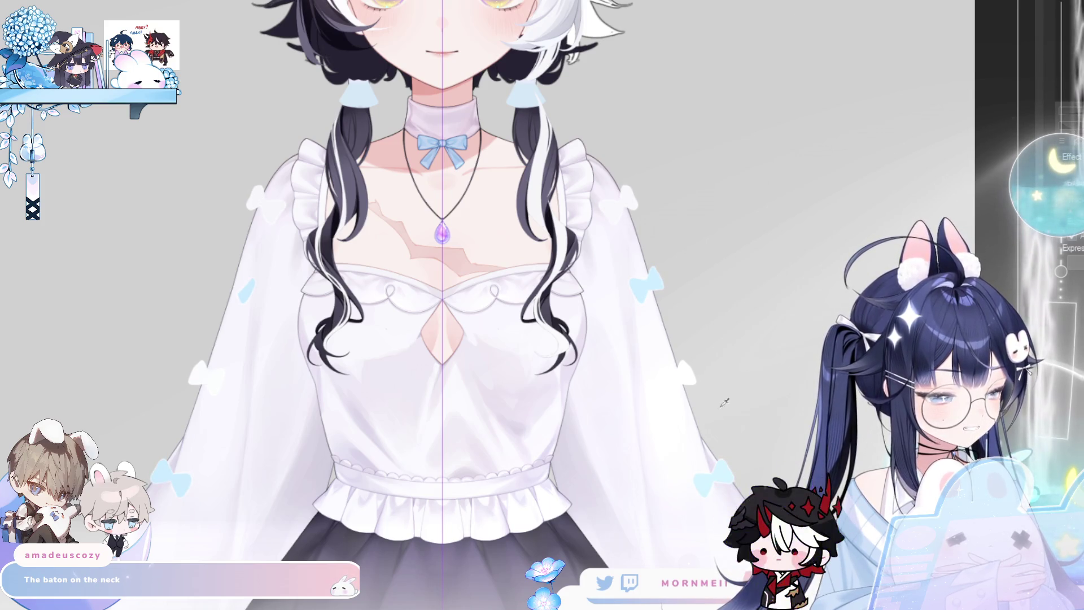
{"action": "scroll", "coordinate": [579, 219], "scroll_direction": "down", "scroll_amount": 3}
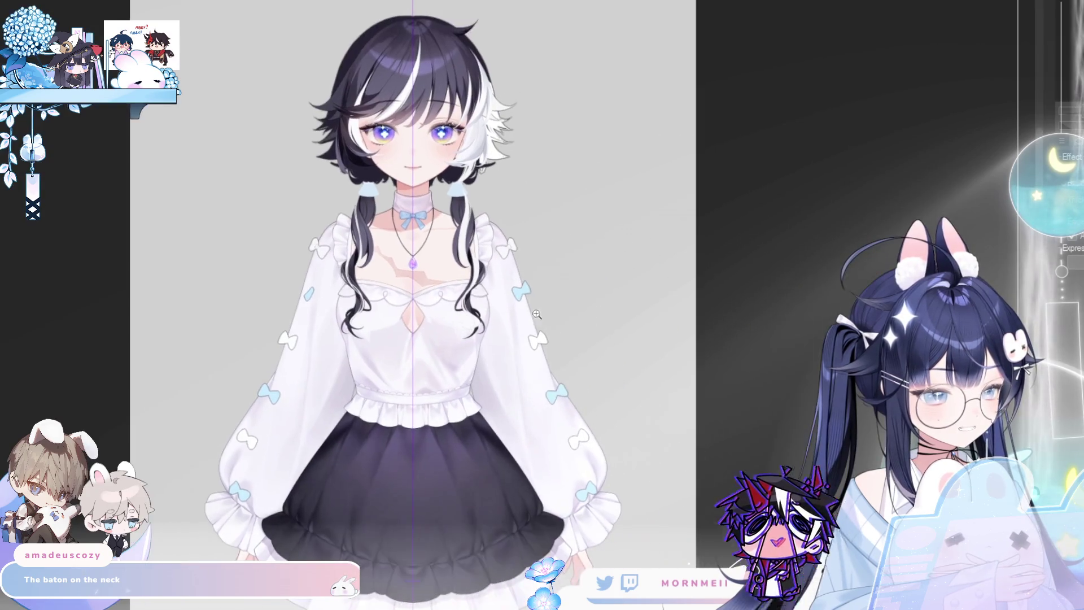
{"action": "scroll", "coordinate": [580, 218], "scroll_direction": "up", "scroll_amount": 3}
{"action": "left_click_drag", "start_coordinate": [579, 218], "coordinate": [800, 95]}
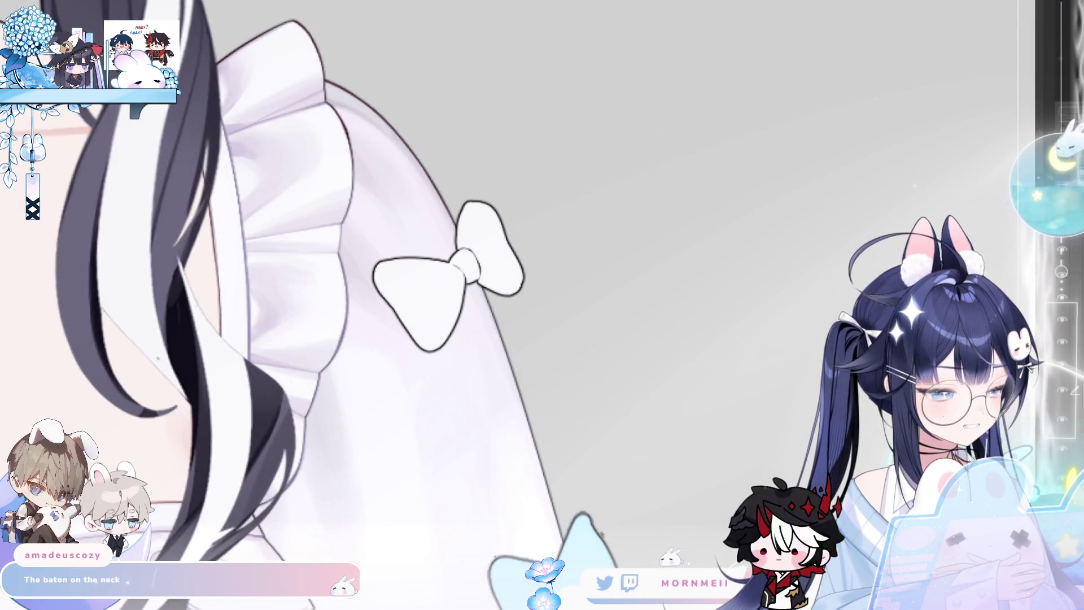
{"action": "scroll", "coordinate": [405, 237], "scroll_direction": "down", "scroll_amount": 2}
{"action": "scroll", "coordinate": [405, 238], "scroll_direction": "up", "scroll_amount": 3}
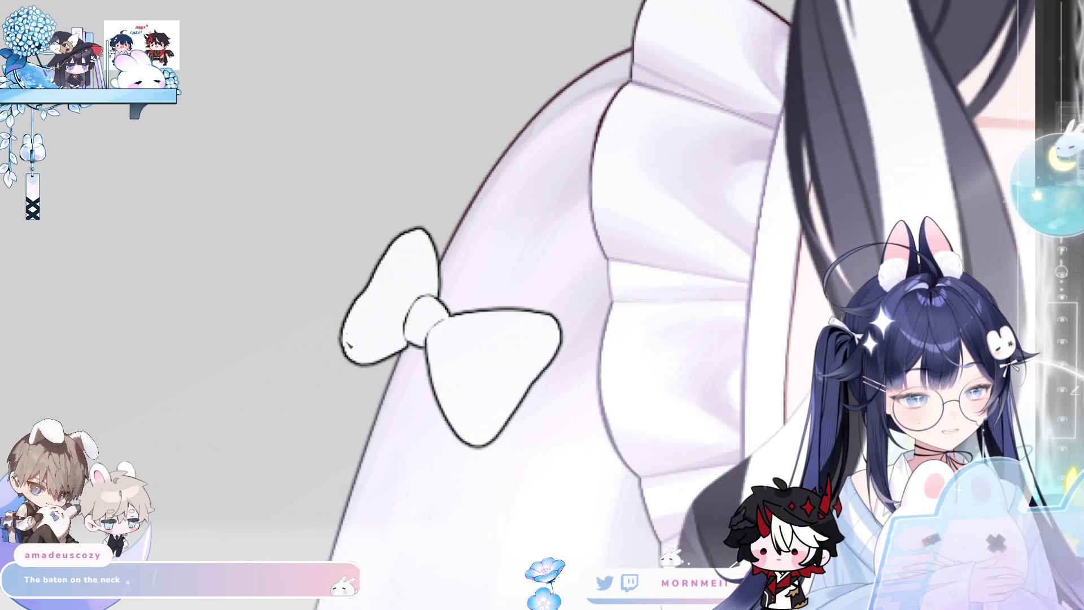
{"action": "left_click_drag", "start_coordinate": [370, 344], "coordinate": [343, 325]}
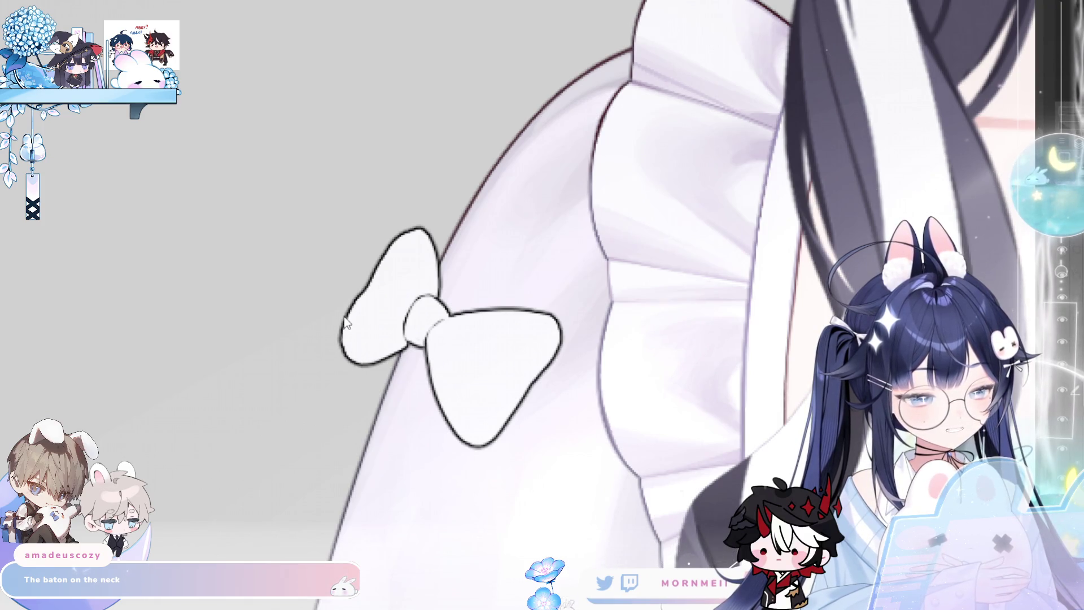
{"action": "key", "text": "h"}
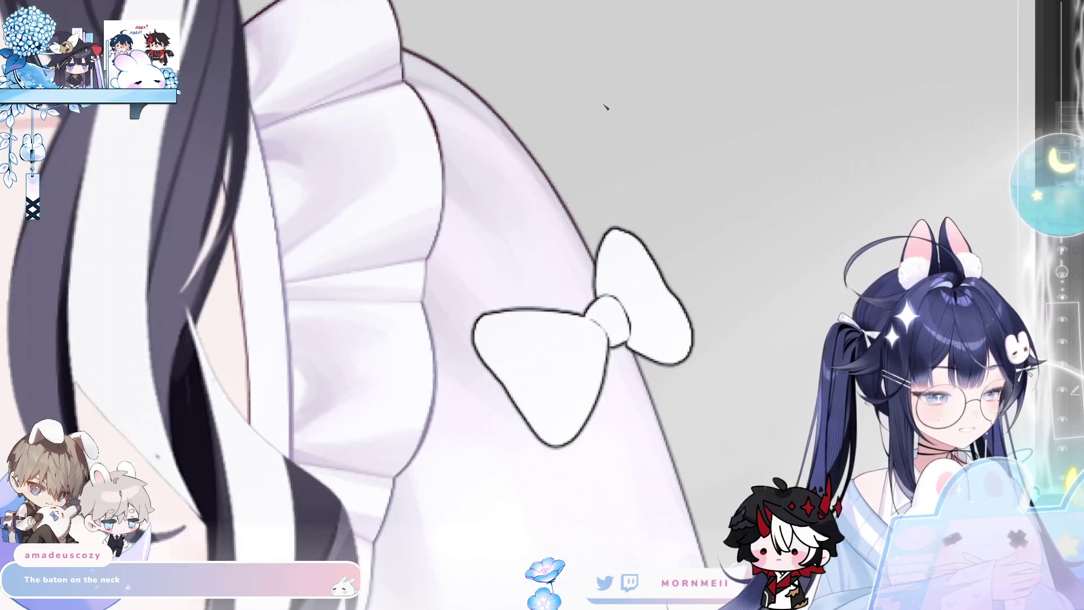
{"action": "key", "text": "h"}
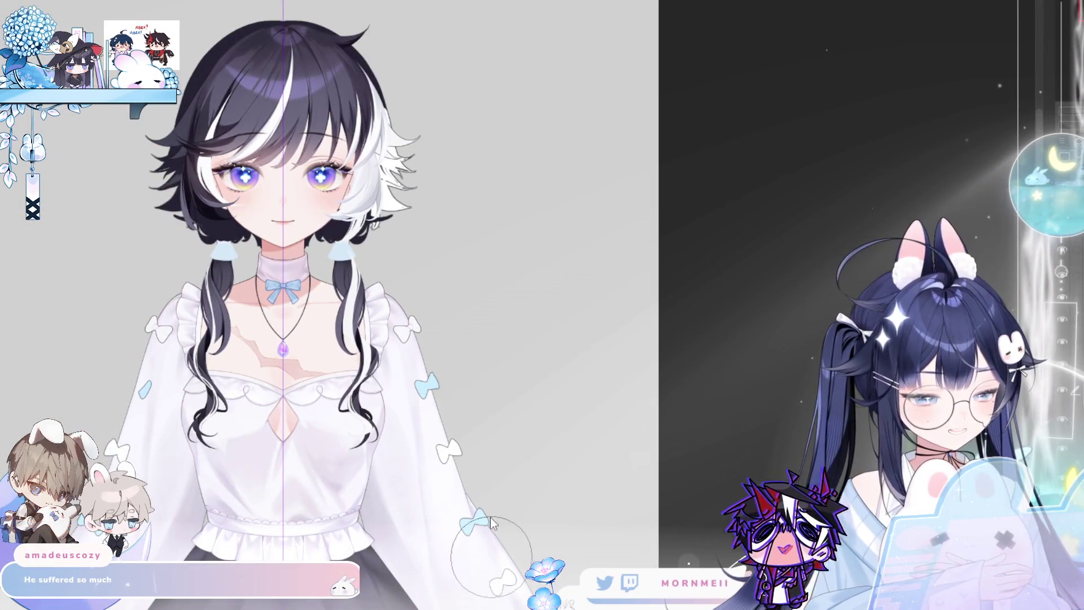
Zoom in on the left sleeve and neckline, then nudge the brush size up and back down.
{"action": "left_click", "coordinate": [181, 344]}
{"action": "left_click_drag", "start_coordinate": [180, 343], "coordinate": [290, 313]}
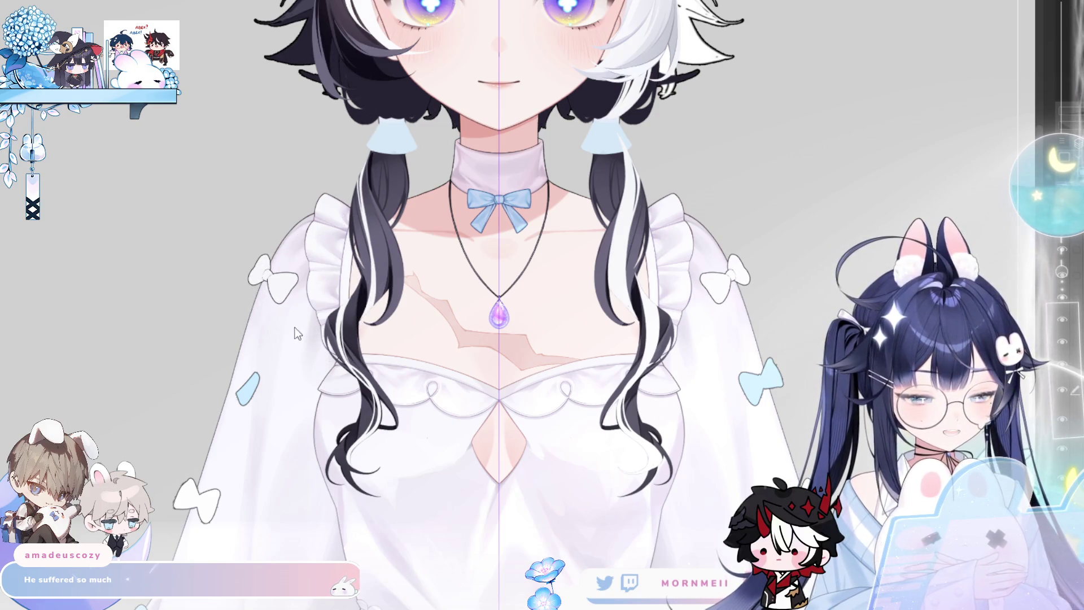
{"action": "key", "text": "bracketright"}
{"action": "key", "text": "bracketleft"}
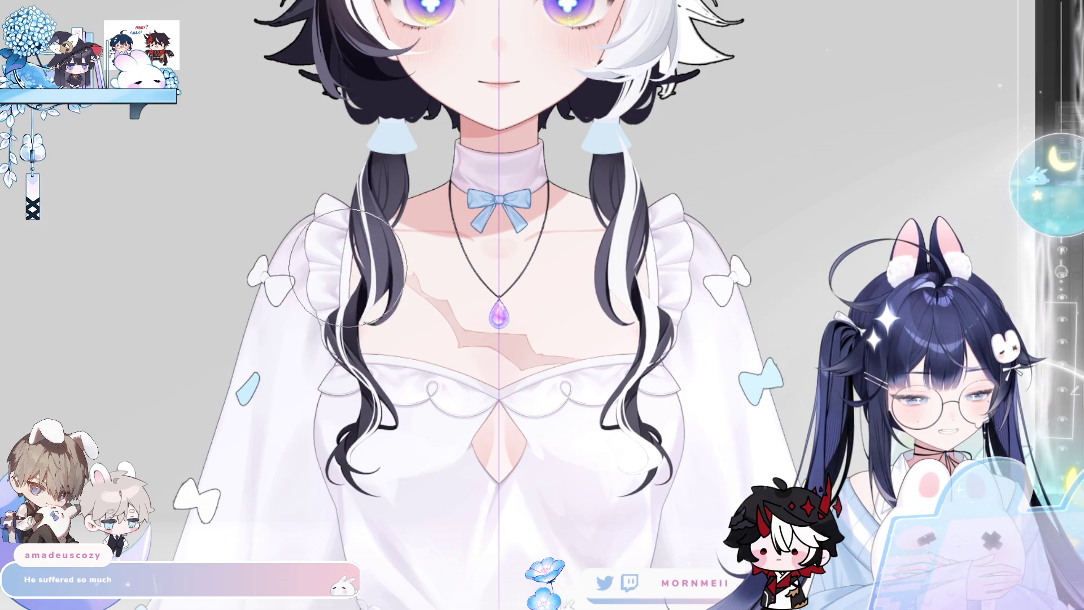
Flip the canvas view horizontally to check symmetry, leaving it mirrored, and fit the whole character on screen.
{"action": "key", "text": "h"}
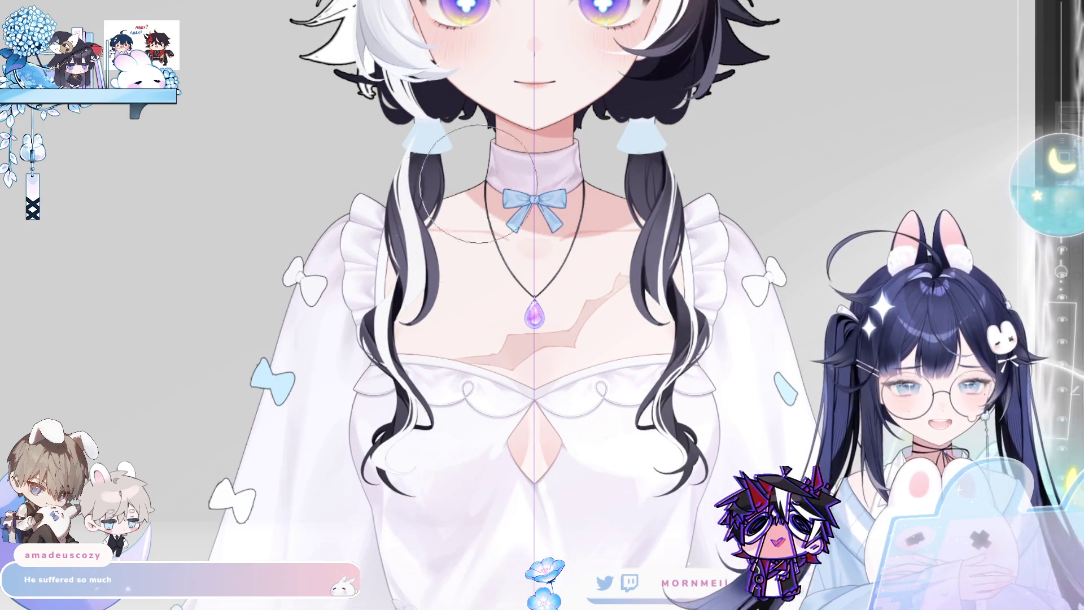
{"action": "key", "text": "h"}
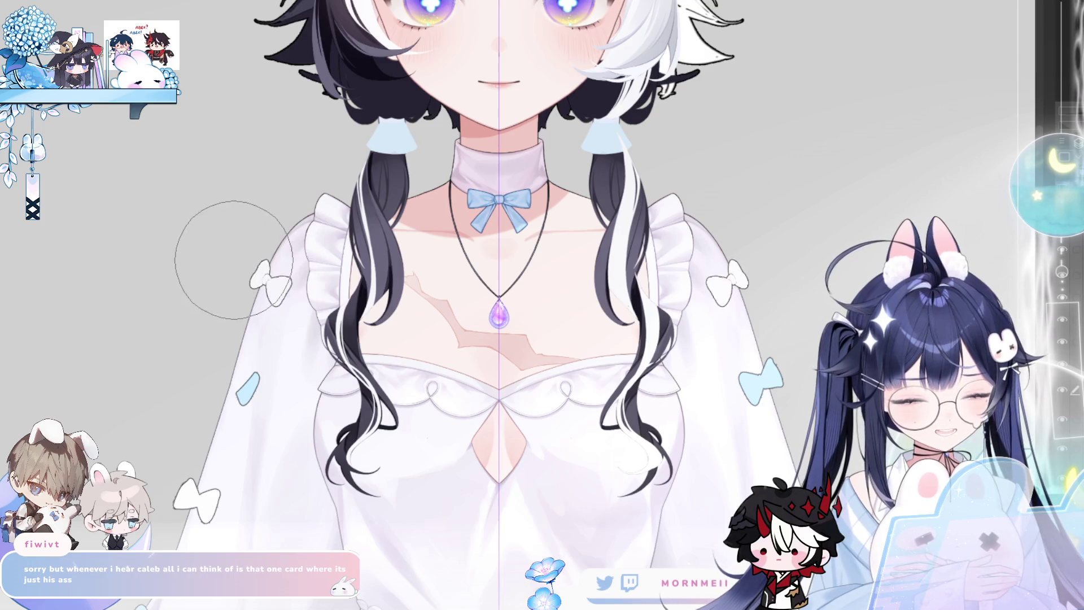
{"action": "key", "text": "h"}
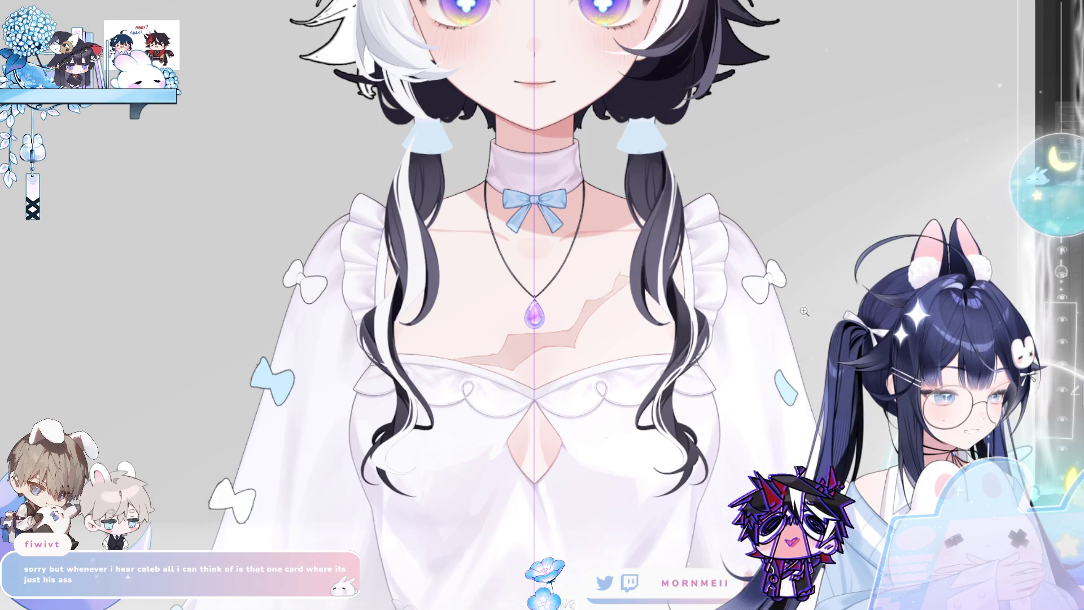
{"action": "key", "text": "ctrl+0"}
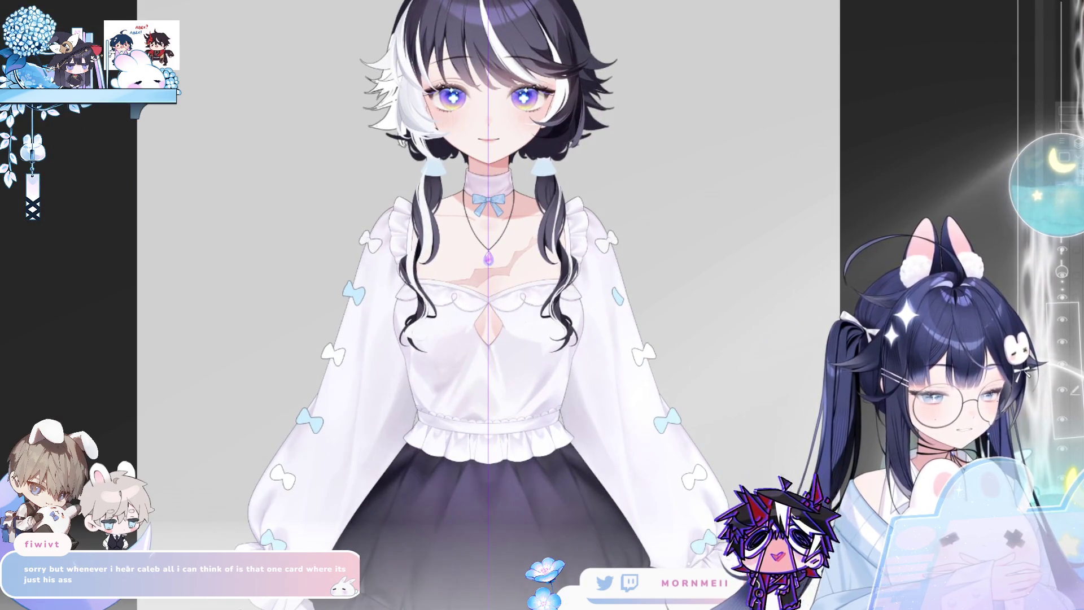
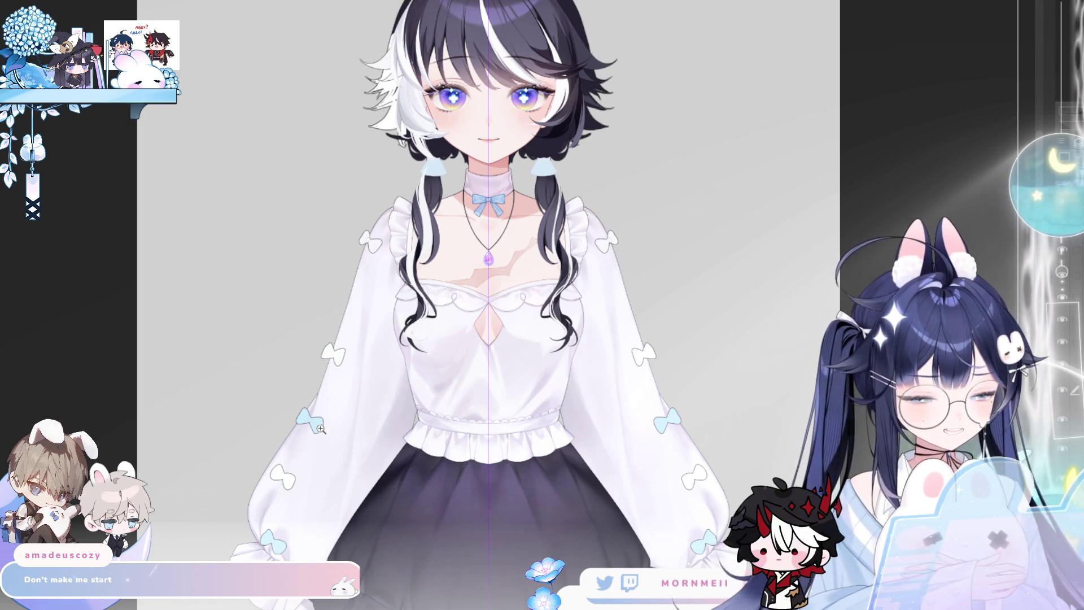
Zoom in on the white sleeve bow and sketch its left lobe outline.
{"action": "scroll", "coordinate": [317, 417], "scroll_direction": "up", "scroll_amount": 5}
{"action": "left_click_drag", "start_coordinate": [405, 72], "coordinate": [380, 215]}
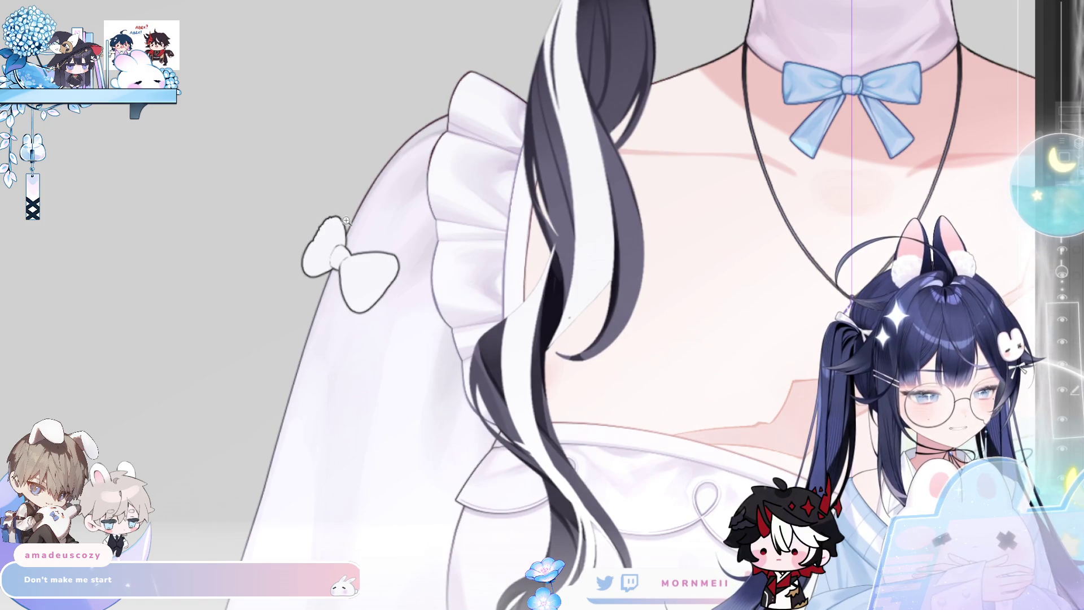
{"action": "left_click", "coordinate": [326, 221]}
{"action": "mouse_move", "coordinate": [357, 152]}
{"action": "left_mouse_down"}
{"action": "mouse_move", "coordinate": [290, 178]}
{"action": "mouse_move", "coordinate": [249, 232]}
{"action": "left_mouse_up"}
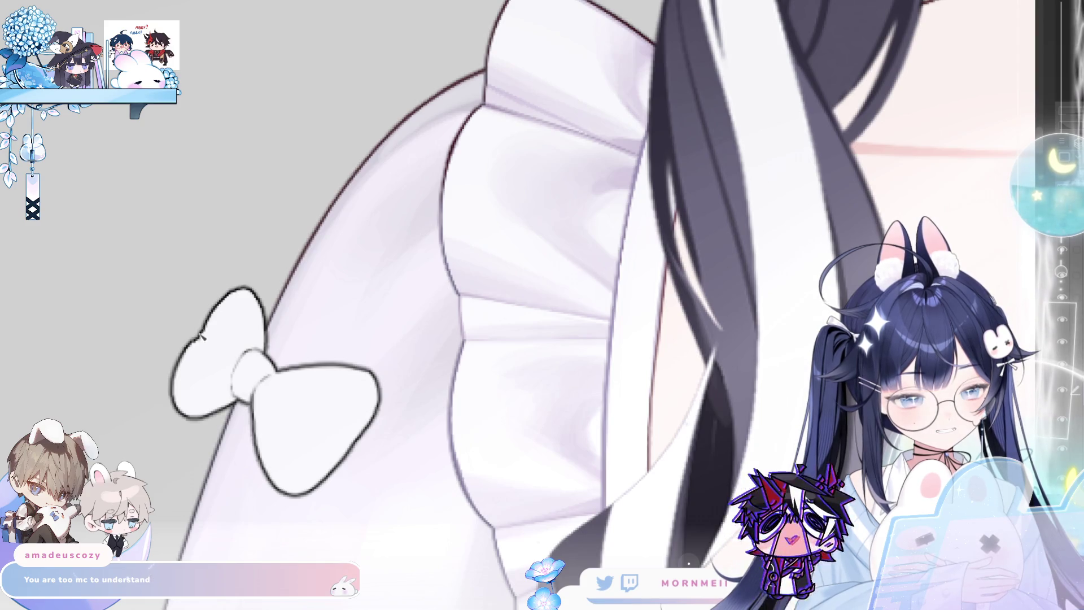
{"action": "left_click_drag", "start_coordinate": [203, 326], "coordinate": [175, 404]}
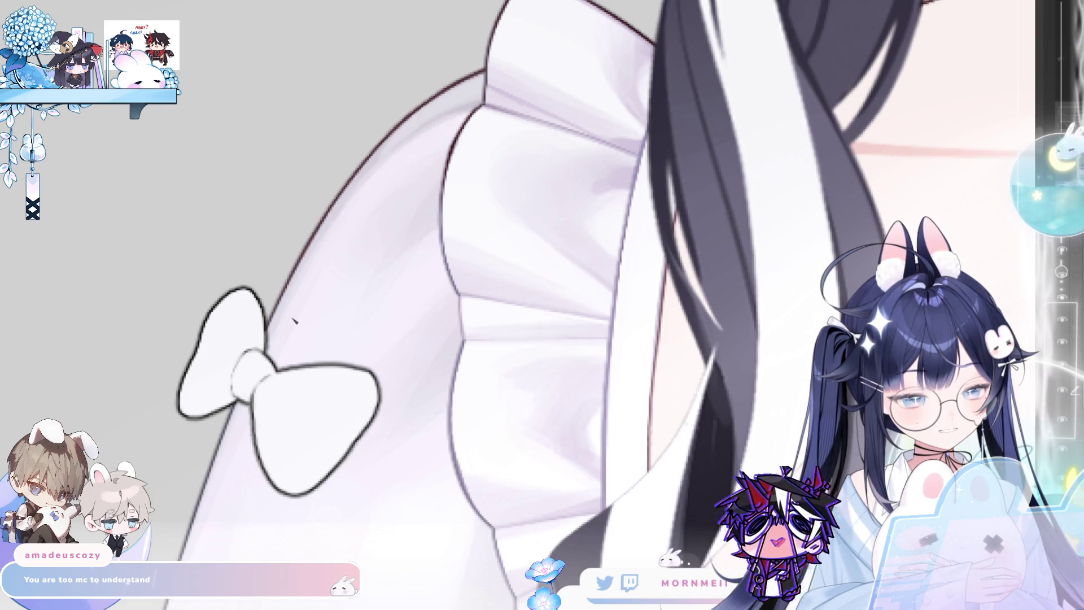
Check proportions with a mirrored view, then redraw the left lobe with a reshaped curve.
{"action": "key", "text": "ctrl+0"}
{"action": "key", "text": "h"}
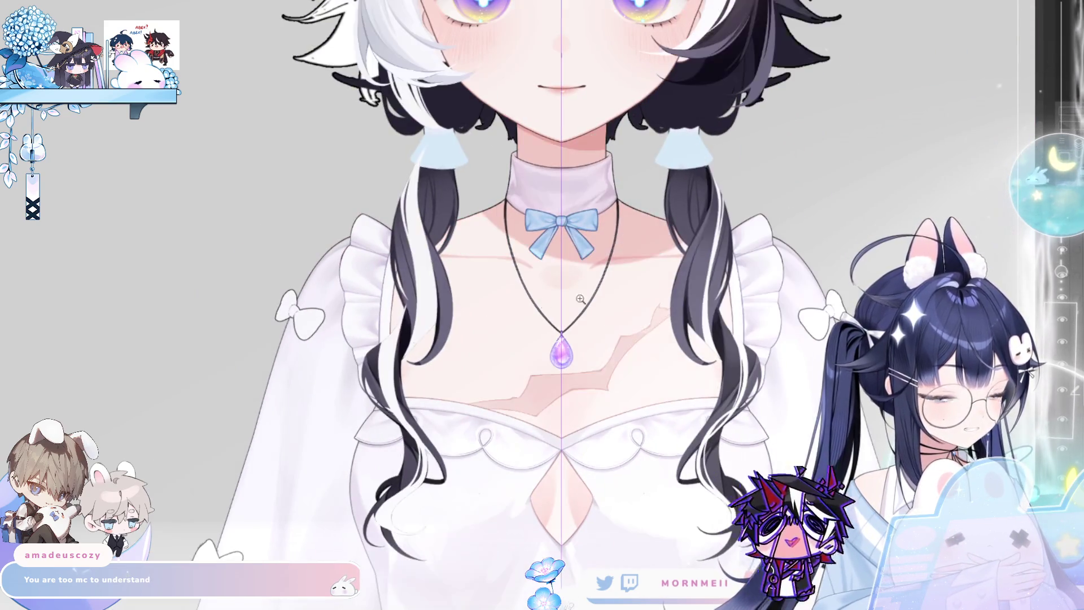
{"action": "key", "text": "h"}
{"action": "scroll", "coordinate": [331, 270], "scroll_direction": "up", "scroll_amount": 5}
{"action": "left_click_drag", "start_coordinate": [312, 356], "coordinate": [342, 277]}
{"action": "key", "text": "ctrl+z"}
{"action": "mouse_move", "coordinate": [315, 356]}
{"action": "left_mouse_down"}
{"action": "mouse_move", "coordinate": [305, 333]}
{"action": "mouse_move", "coordinate": [343, 278]}
{"action": "mouse_move", "coordinate": [332, 279]}
{"action": "left_mouse_up"}
{"action": "key", "text": "ctrl+z"}
{"action": "left_click_drag", "start_coordinate": [311, 351], "coordinate": [345, 273]}
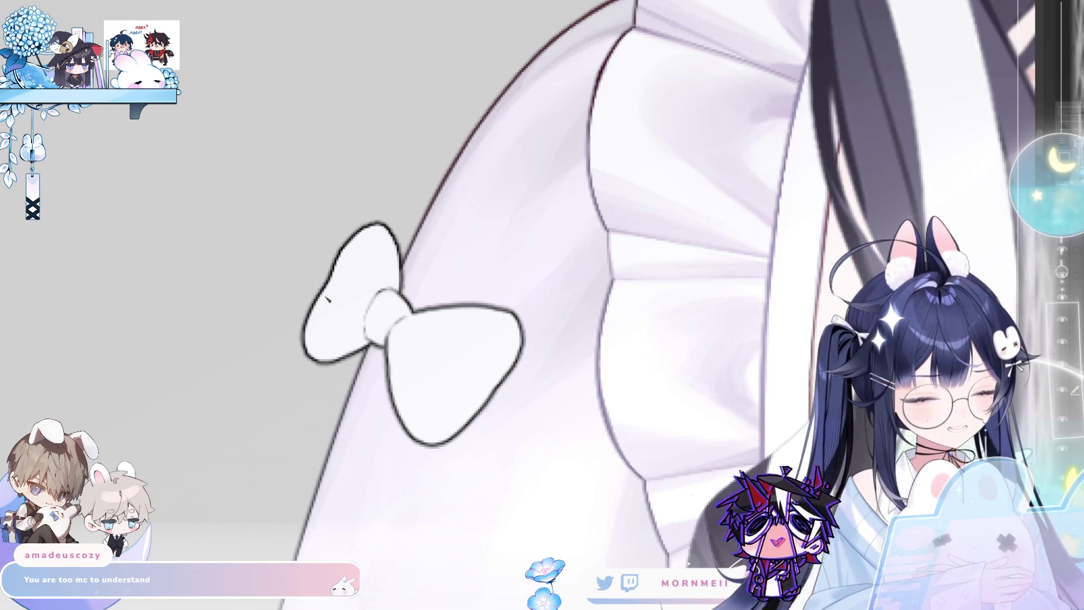
{"action": "scroll", "coordinate": [367, 244], "scroll_direction": "down", "scroll_amount": 5}
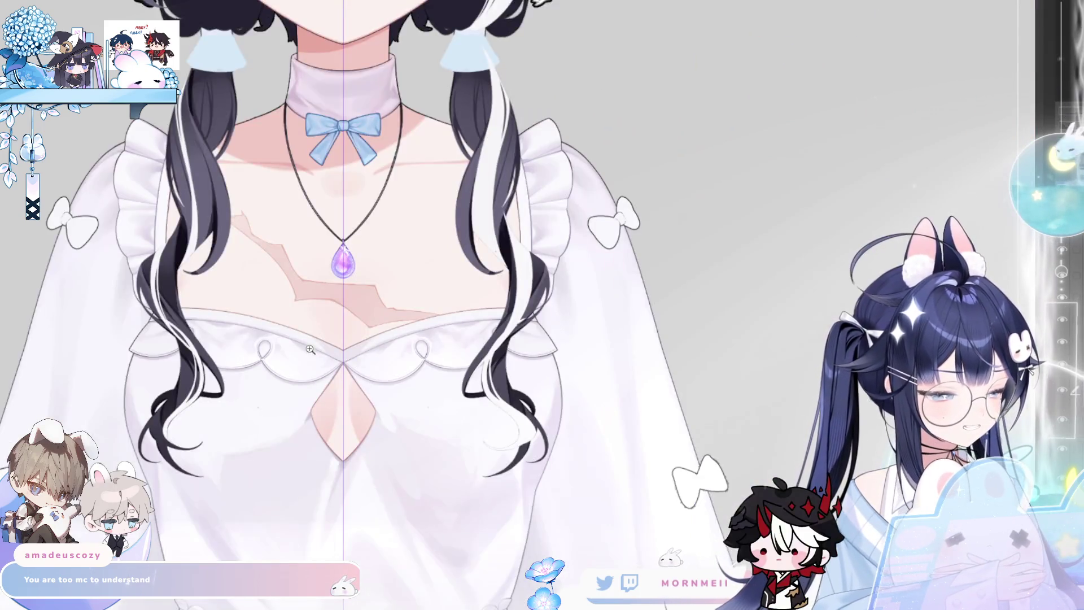
{"action": "scroll", "coordinate": [725, 158], "scroll_direction": "down", "scroll_amount": 5}
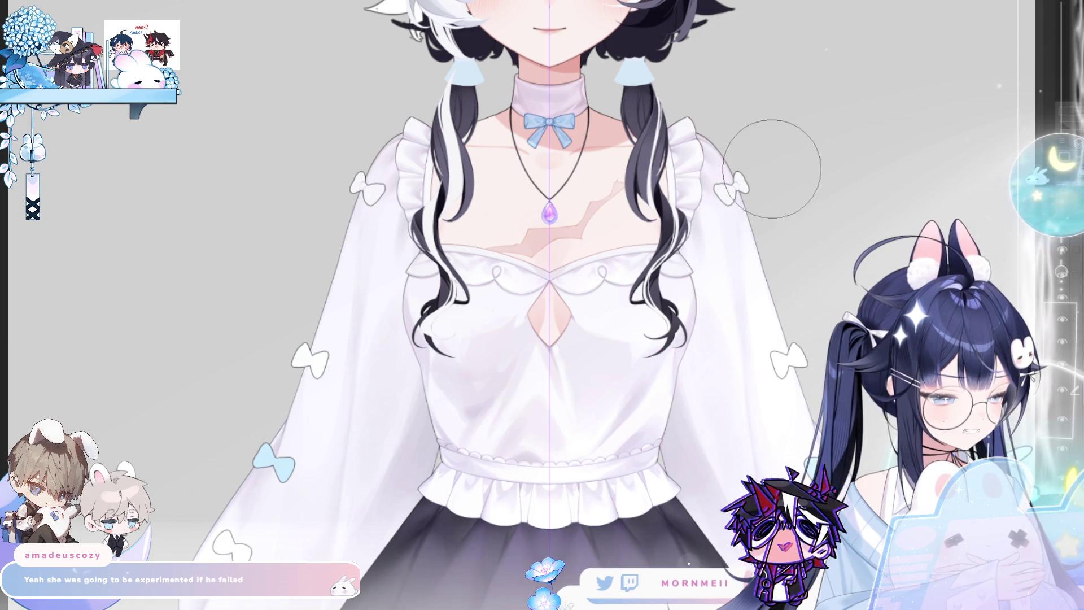
{"action": "key", "text": "h"}
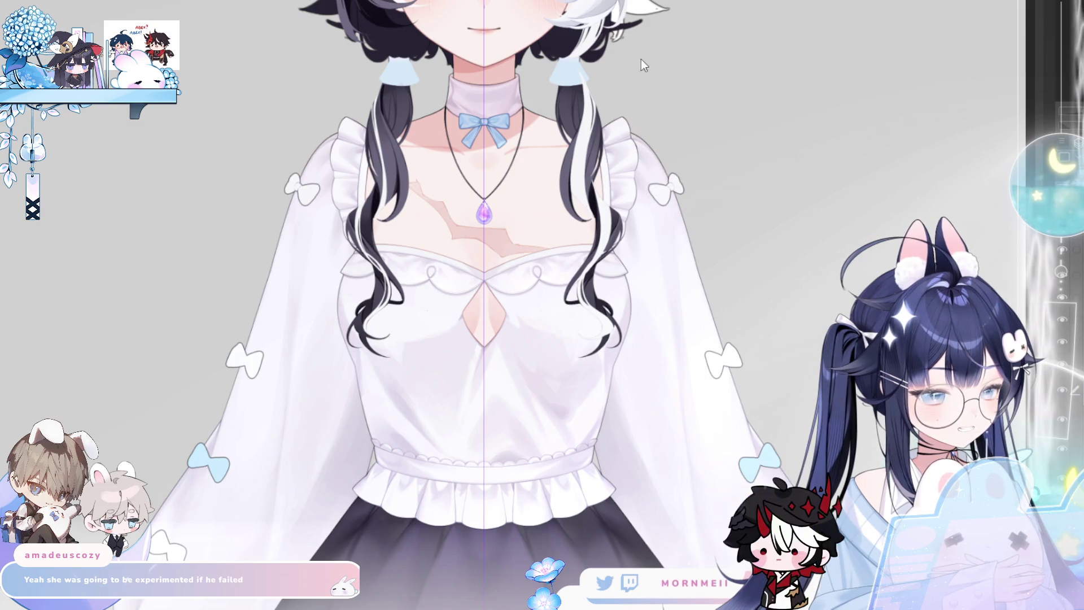
{"action": "left_click", "coordinate": [243, 148]}
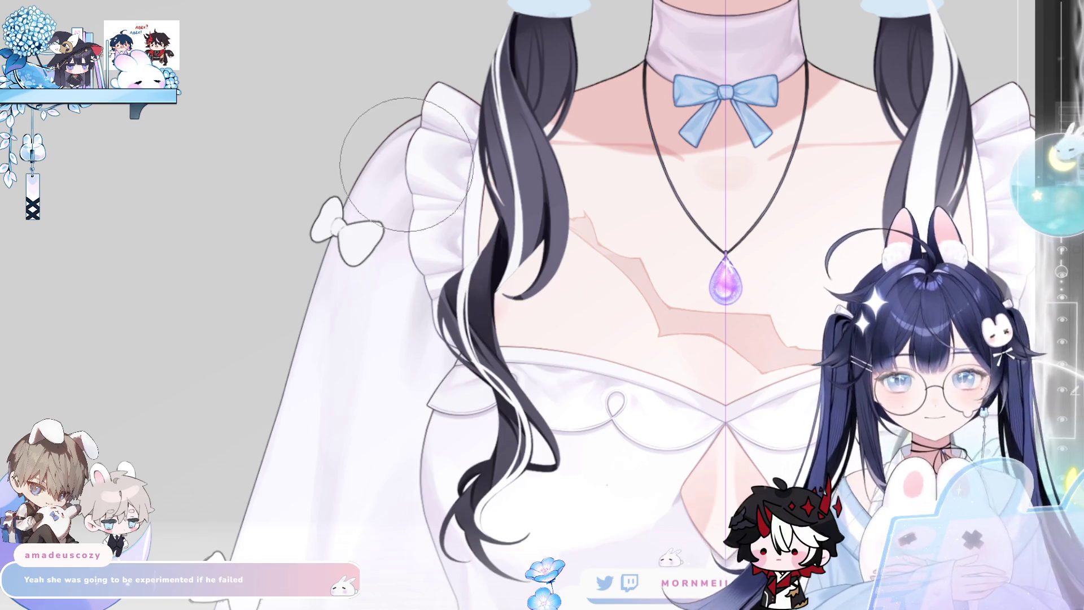
{"action": "scroll", "coordinate": [410, 276], "scroll_direction": "up", "scroll_amount": 2}
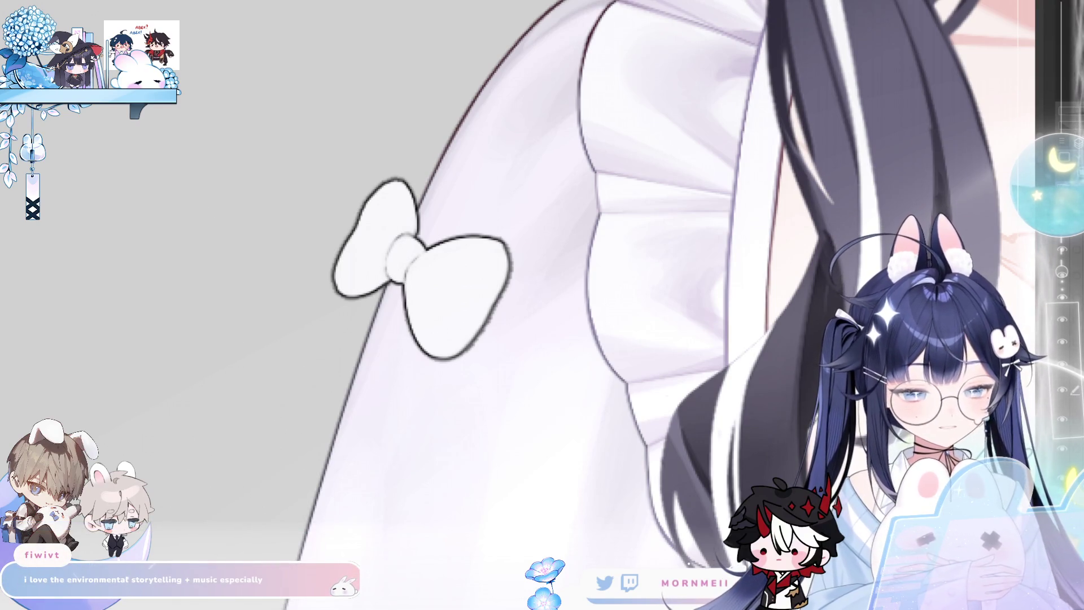
Retrace the white sleeve bow's lower-left edge in three smoother strokes, then zoom out to the character.
{"action": "left_click_drag", "start_coordinate": [379, 202], "coordinate": [397, 123]}
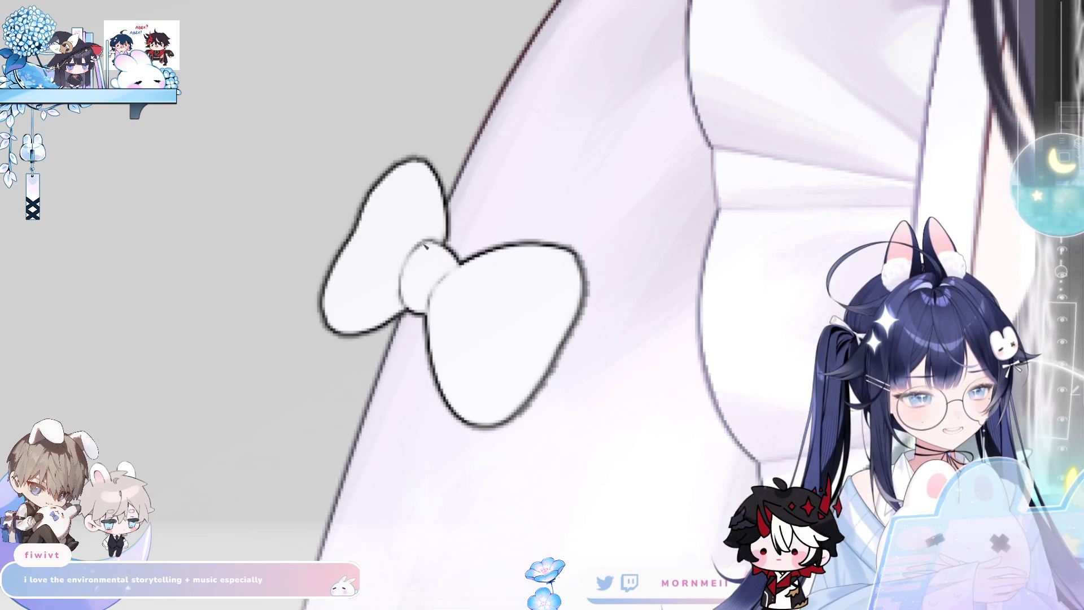
{"action": "scroll", "coordinate": [426, 244], "scroll_direction": "down", "scroll_amount": 5}
{"action": "key", "text": "h"}
{"action": "scroll", "coordinate": [531, 219], "scroll_direction": "up", "scroll_amount": 5}
{"action": "left_click_drag", "start_coordinate": [531, 219], "coordinate": [488, 235]}
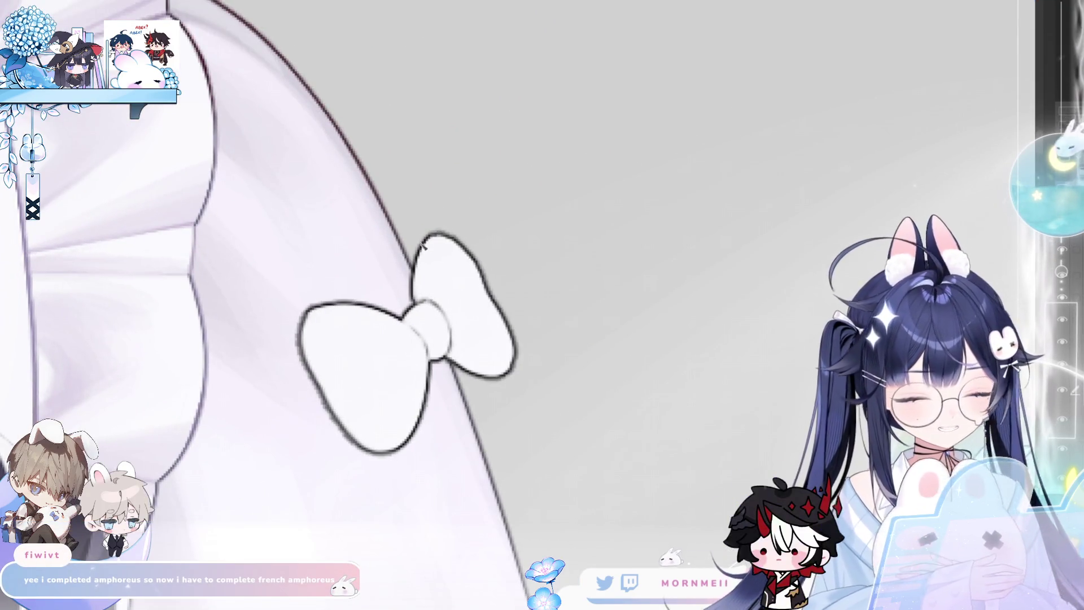
{"action": "scroll", "coordinate": [420, 244], "scroll_direction": "down", "scroll_amount": 2}
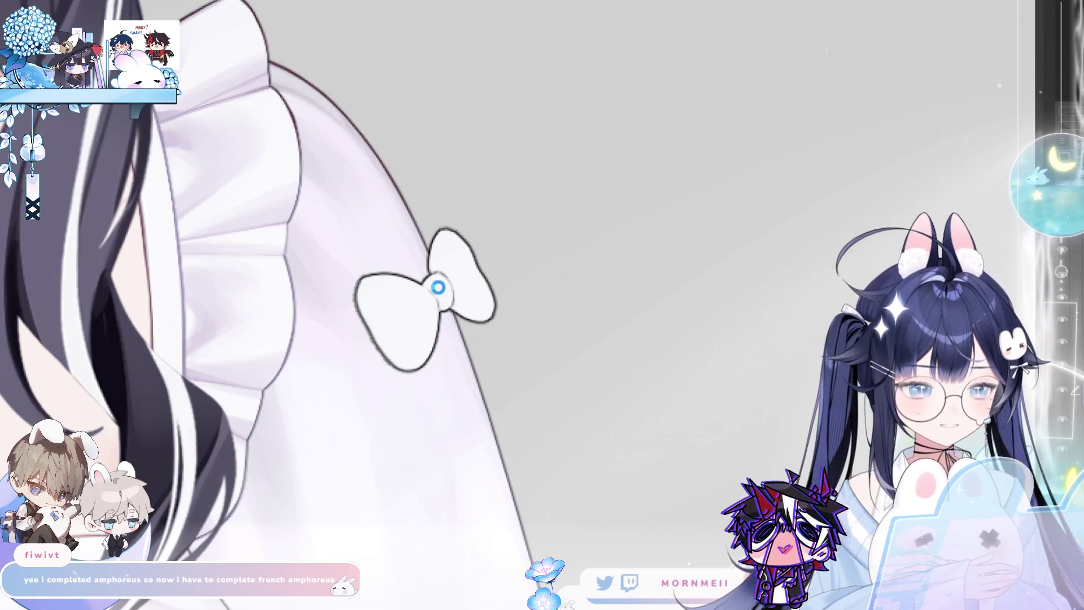
{"action": "left_click", "coordinate": [429, 294]}
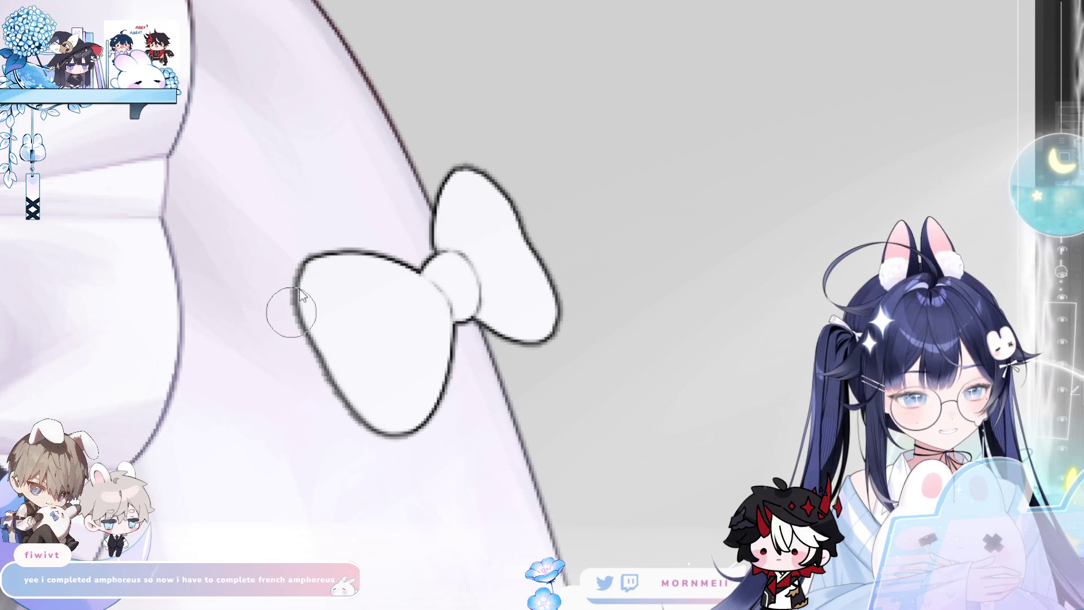
{"action": "mouse_move", "coordinate": [311, 316]}
{"action": "left_mouse_down"}
{"action": "mouse_move", "coordinate": [359, 414]}
{"action": "mouse_move", "coordinate": [351, 395]}
{"action": "left_mouse_up"}
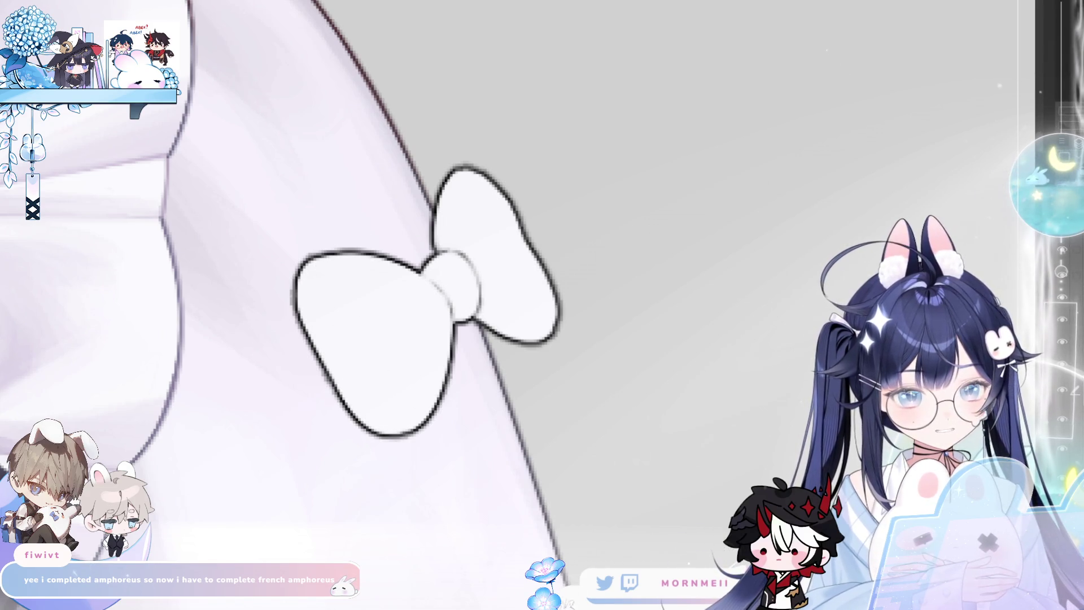
{"action": "left_click_drag", "start_coordinate": [292, 300], "coordinate": [347, 421]}
{"action": "mouse_move", "coordinate": [299, 322]}
{"action": "left_mouse_down"}
{"action": "mouse_move", "coordinate": [345, 407]}
{"action": "mouse_move", "coordinate": [384, 436]}
{"action": "left_mouse_up"}
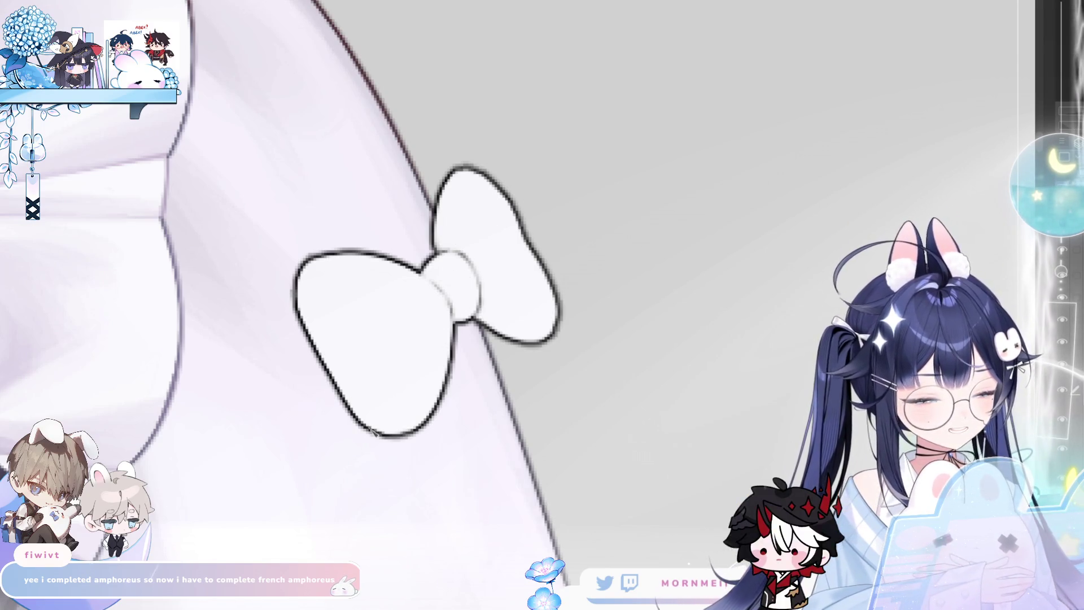
{"action": "key", "text": "ctrl+Tab"}
Outline a small crescent on the sleeve edge and fill it light blue.
{"action": "scroll", "coordinate": [354, 529], "scroll_direction": "down", "scroll_amount": 2}
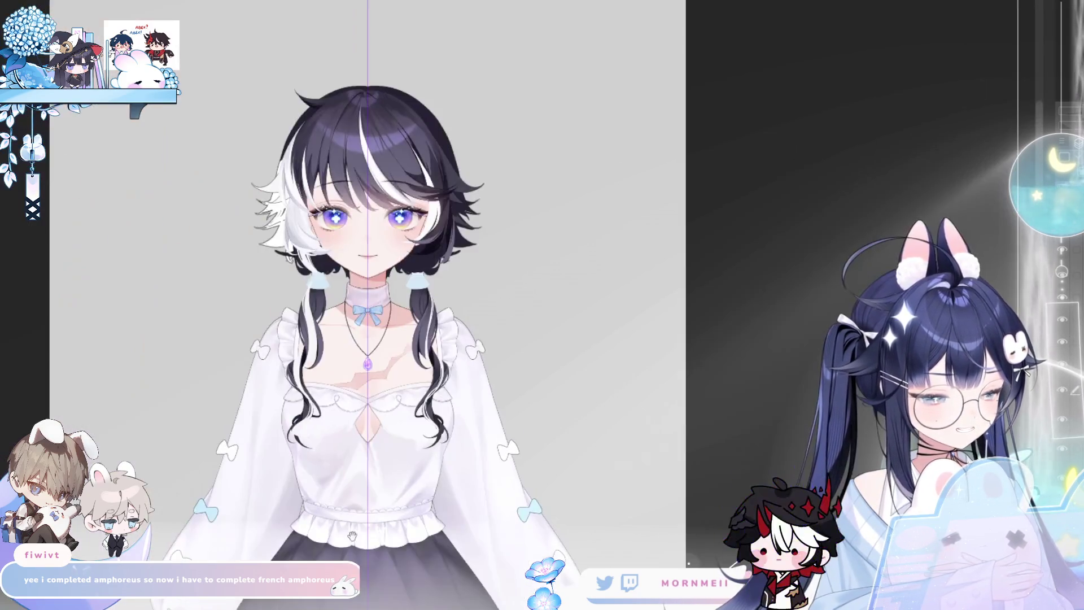
{"action": "scroll", "coordinate": [339, 226], "scroll_direction": "down", "scroll_amount": 3}
{"action": "scroll", "coordinate": [609, 327], "scroll_direction": "up", "scroll_amount": 5}
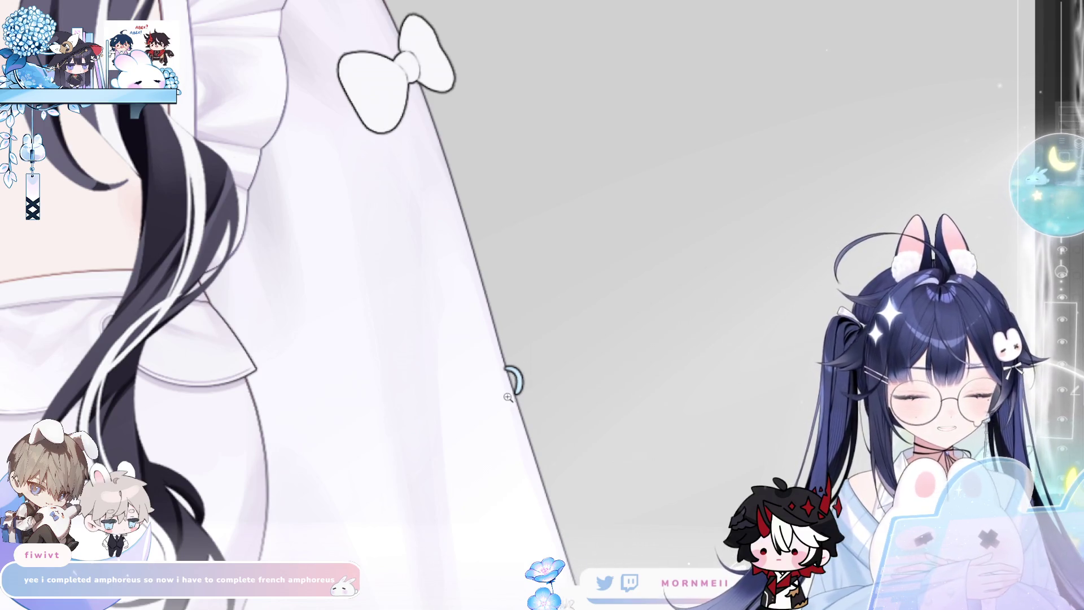
{"action": "scroll", "coordinate": [525, 344], "scroll_direction": "up", "scroll_amount": 2}
{"action": "mouse_move", "coordinate": [517, 350]}
{"action": "left_mouse_down"}
{"action": "mouse_move", "coordinate": [485, 358]}
{"action": "mouse_move", "coordinate": [507, 398]}
{"action": "left_mouse_up"}
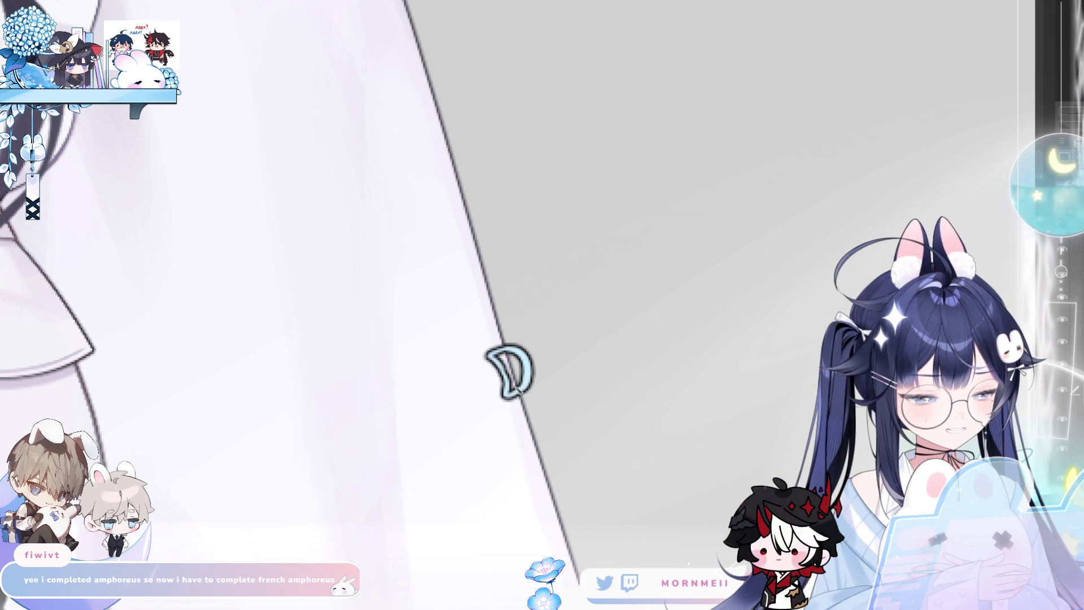
{"action": "left_click", "coordinate": [516, 370]}
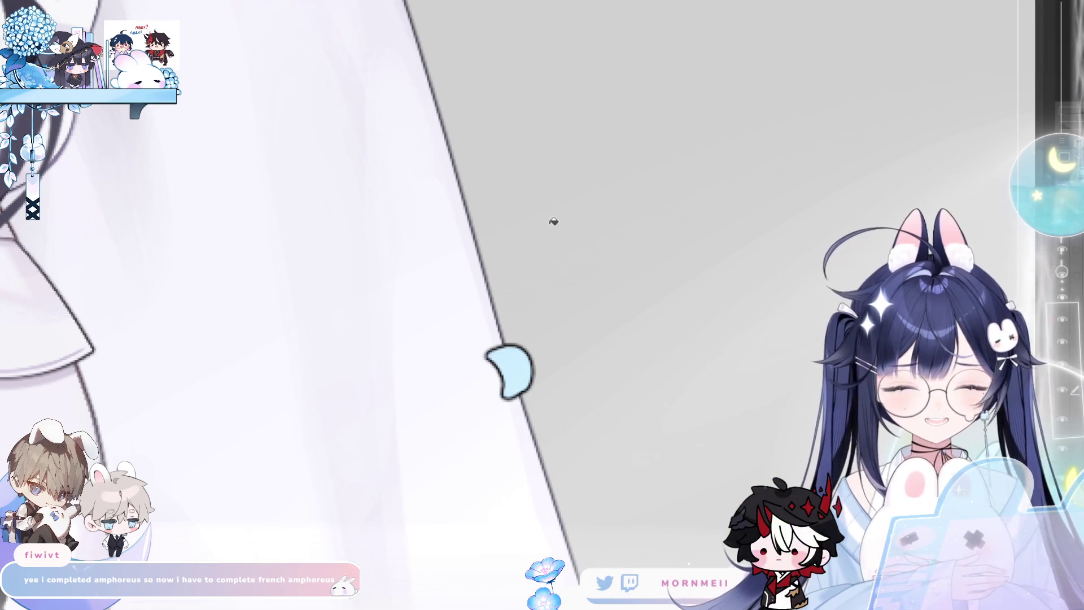
Outline a bow loop arching from the crescent tip and bucket-fill it light blue.
{"action": "key", "text": "m"}
{"action": "left_click_drag", "start_coordinate": [592, 303], "coordinate": [412, 227]}
{"action": "left_click_drag", "start_coordinate": [377, 290], "coordinate": [362, 341]}
{"action": "key", "text": "ctrl+z"}
{"action": "key", "text": "ctrl+z"}
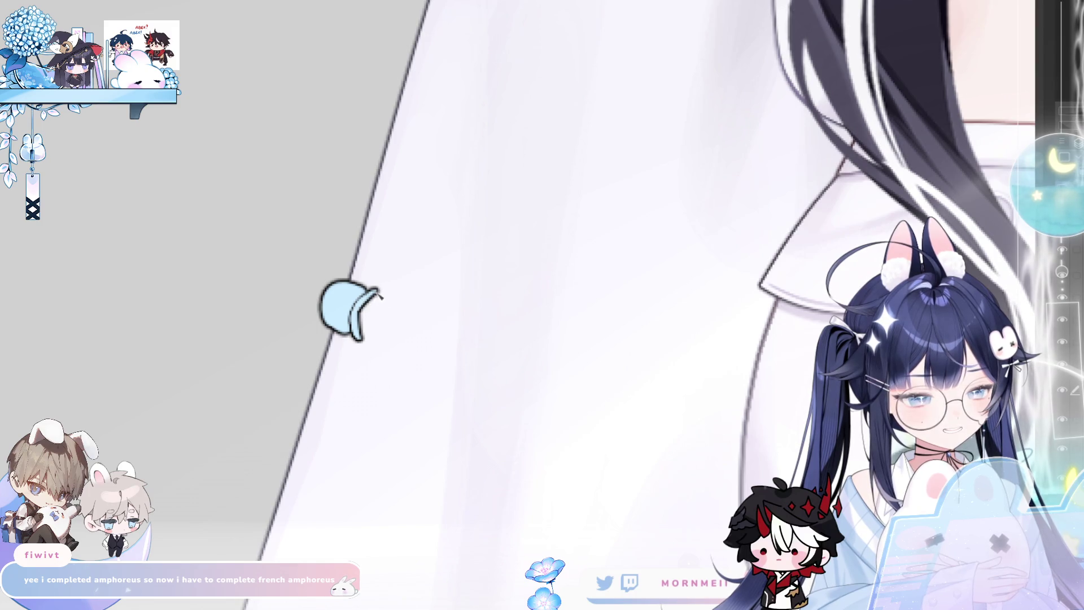
{"action": "left_click_drag", "start_coordinate": [385, 289], "coordinate": [449, 272]}
{"action": "key", "text": "ctrl+z"}
{"action": "key", "text": "ctrl+z"}
{"action": "key", "text": "ctrl+z"}
{"action": "mouse_move", "coordinate": [385, 289]}
{"action": "left_mouse_down"}
{"action": "mouse_move", "coordinate": [459, 274]}
{"action": "mouse_move", "coordinate": [461, 308]}
{"action": "mouse_move", "coordinate": [425, 364]}
{"action": "left_mouse_up"}
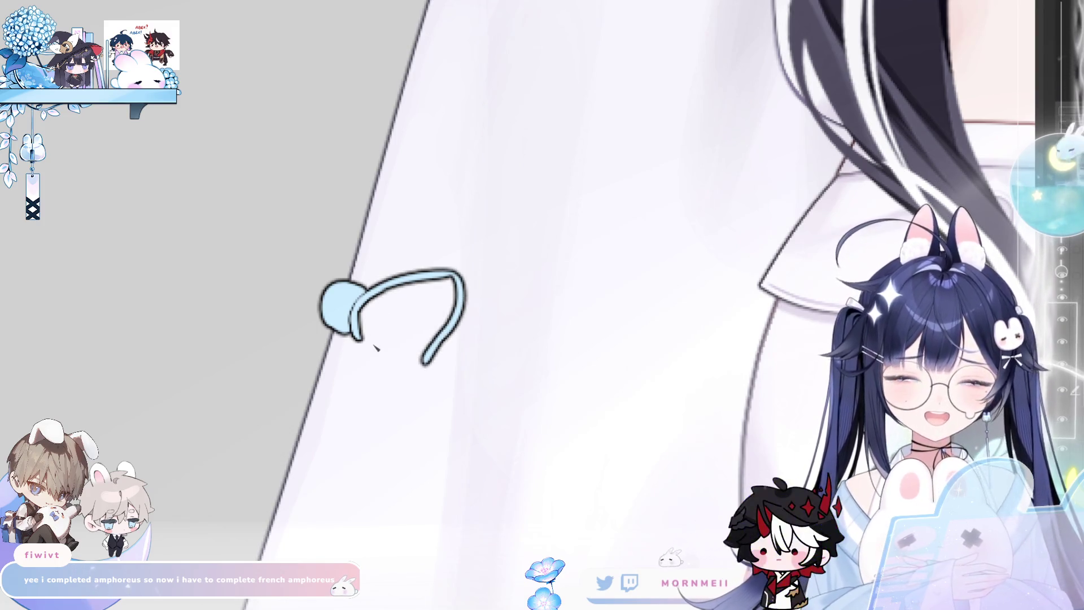
{"action": "key", "text": "ctrl+z"}
{"action": "mouse_move", "coordinate": [358, 330]}
{"action": "left_mouse_down"}
{"action": "mouse_move", "coordinate": [395, 392]}
{"action": "mouse_move", "coordinate": [409, 384]}
{"action": "mouse_move", "coordinate": [412, 395]}
{"action": "mouse_move", "coordinate": [427, 368]}
{"action": "left_mouse_up"}
{"action": "key", "text": "ctrl+z"}
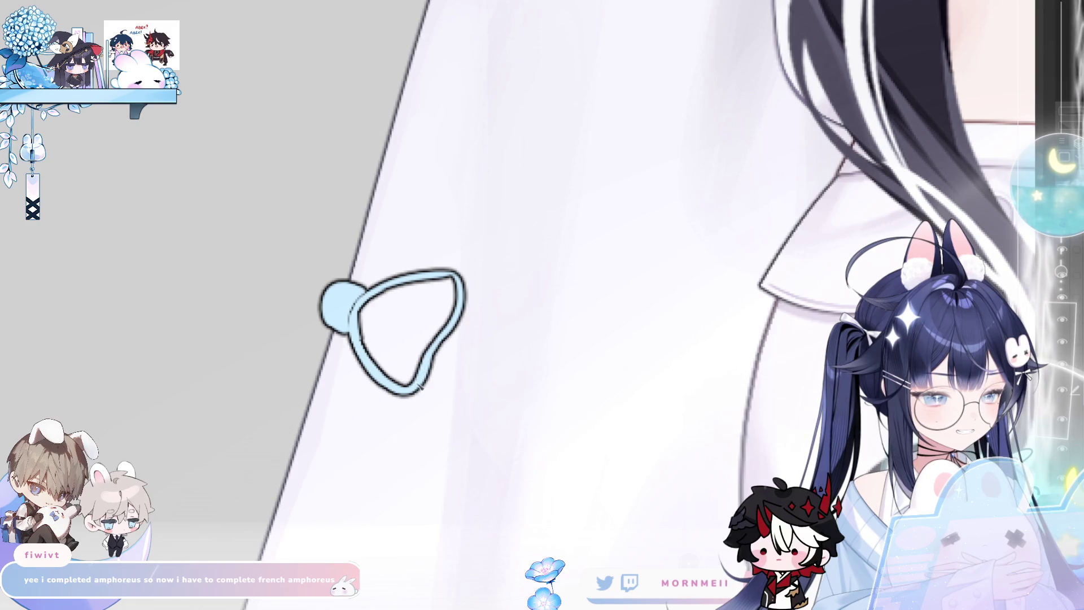
{"action": "left_click", "coordinate": [426, 316]}
{"action": "scroll", "coordinate": [457, 293], "scroll_direction": "down", "scroll_amount": 5}
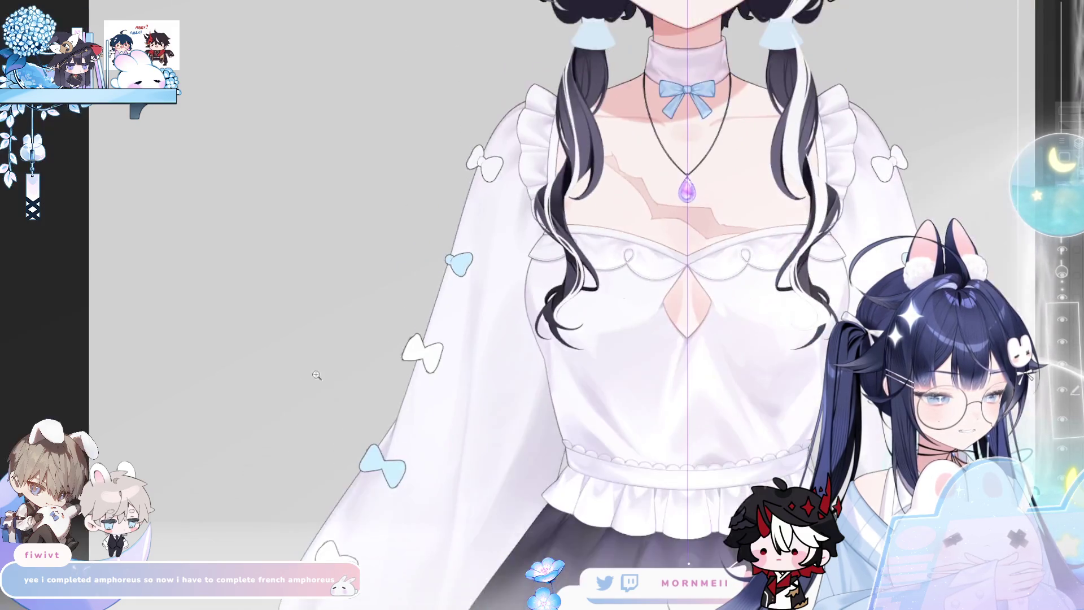
Zoom in on the blue bow and try trial strokes for a second loop, checking mirrored views.
{"action": "scroll", "coordinate": [221, 419], "scroll_direction": "up", "scroll_amount": 2}
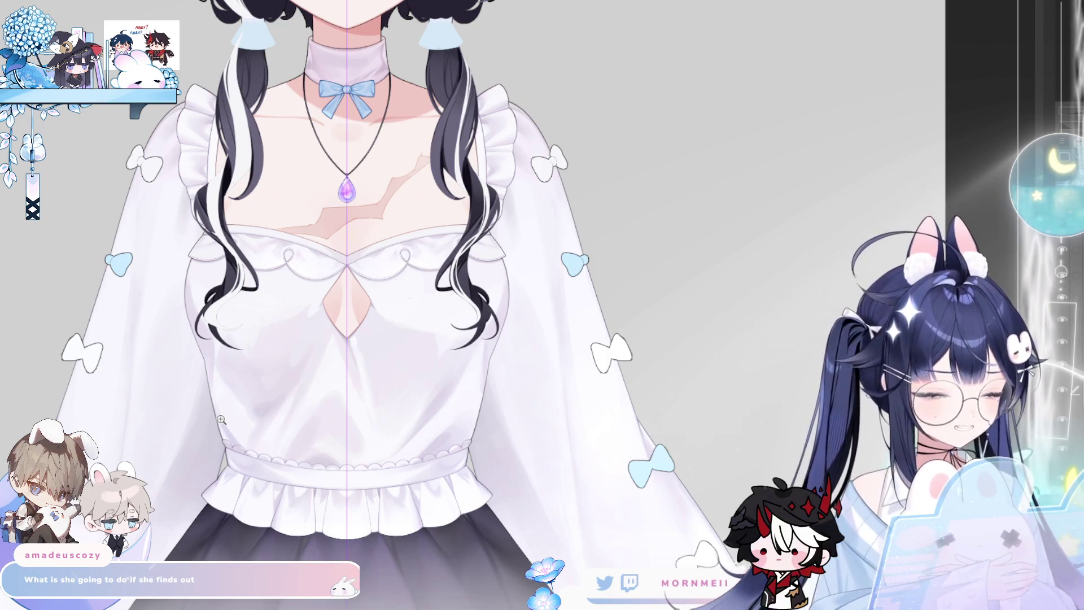
{"action": "left_click", "coordinate": [569, 223]}
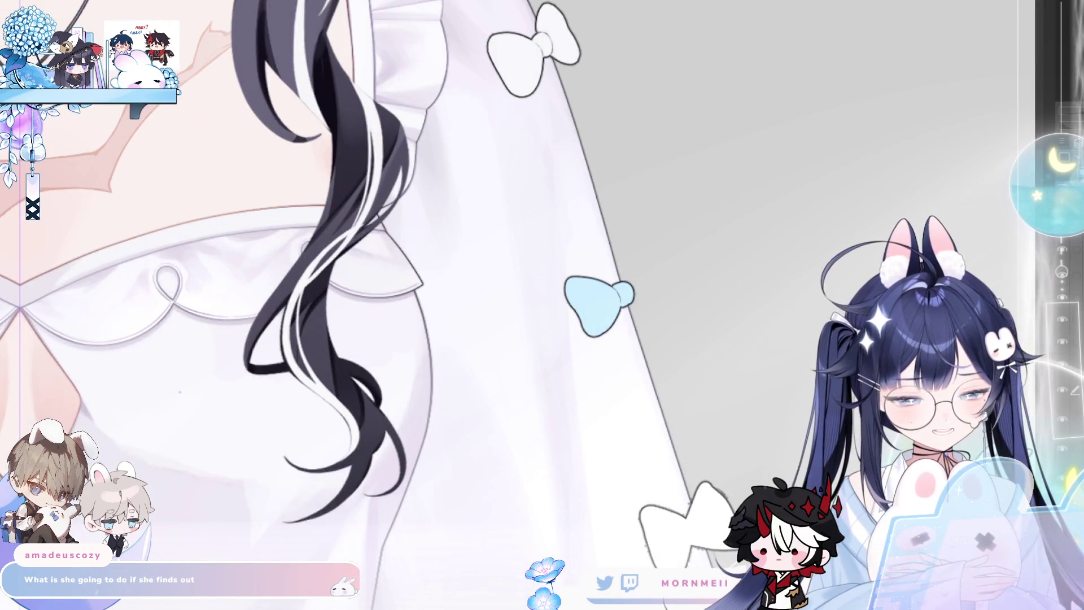
{"action": "key", "text": "h"}
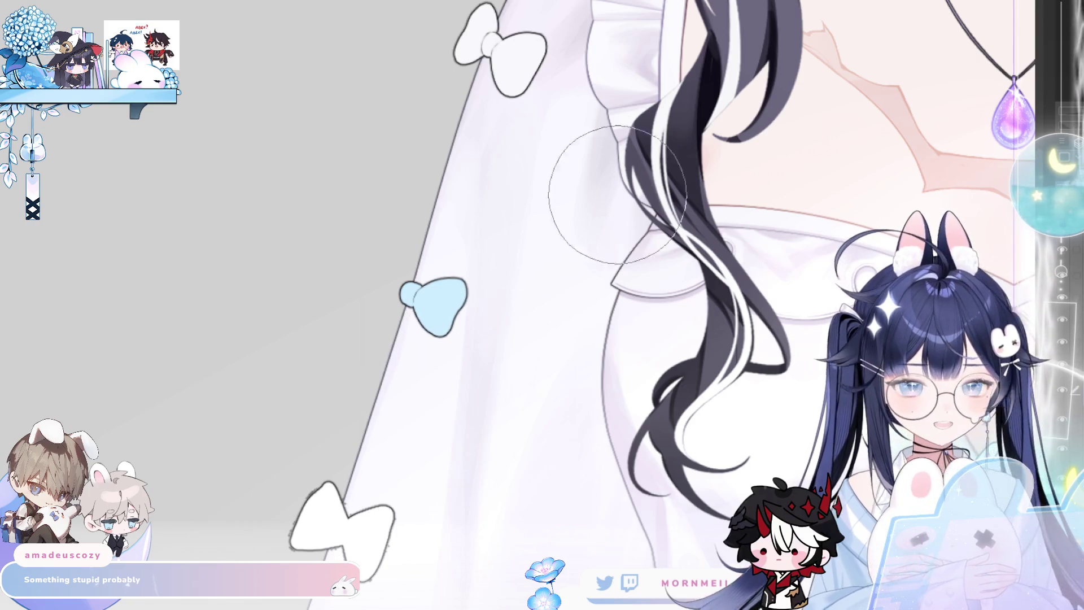
{"action": "left_click", "coordinate": [402, 295]}
{"action": "key", "text": "m"}
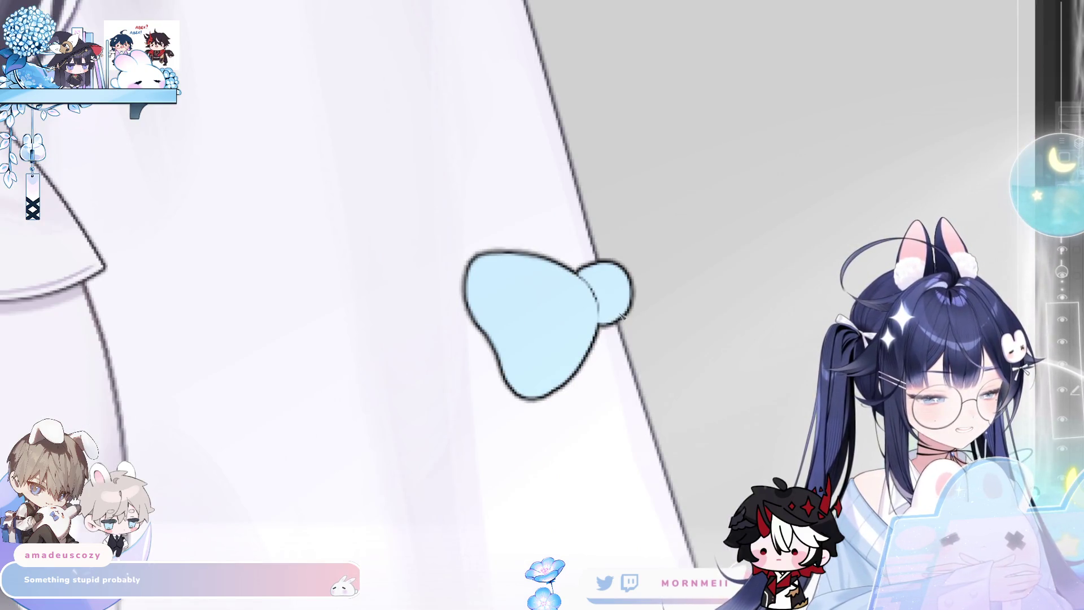
{"action": "key", "text": "m"}
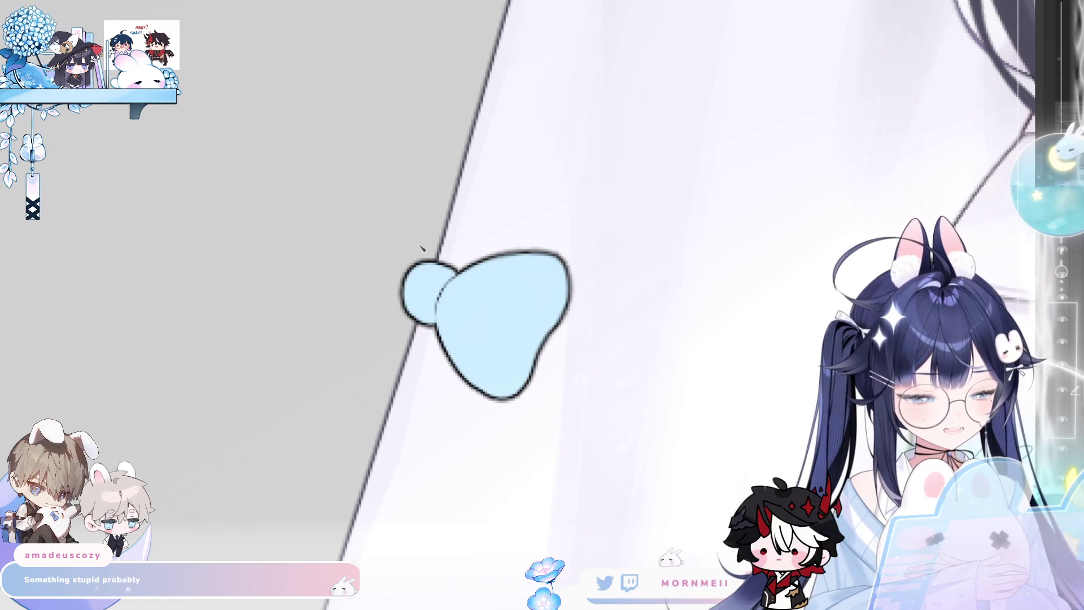
{"action": "left_click_drag", "start_coordinate": [420, 261], "coordinate": [394, 208]}
{"action": "key", "text": "m"}
{"action": "key", "text": "ctrl+z"}
{"action": "left_click_drag", "start_coordinate": [599, 257], "coordinate": [630, 192]}
{"action": "key", "text": "ctrl+z"}
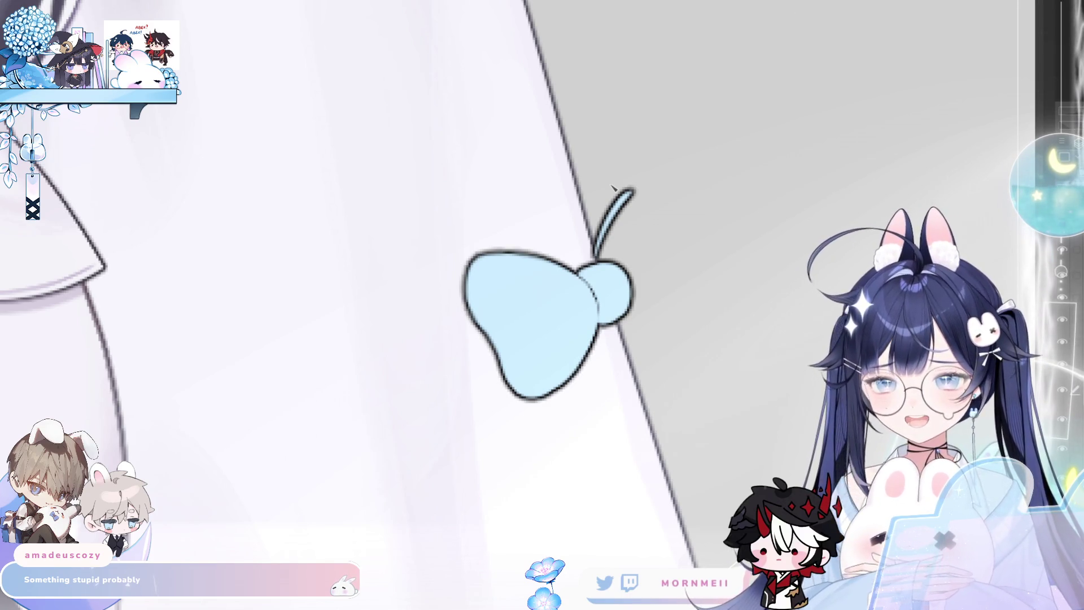
Draw the second loop curling right and down, closing it into a full loop.
{"action": "scroll", "coordinate": [781, 186], "scroll_direction": "right", "scroll_amount": 5}
{"action": "key", "text": "ctrl+z"}
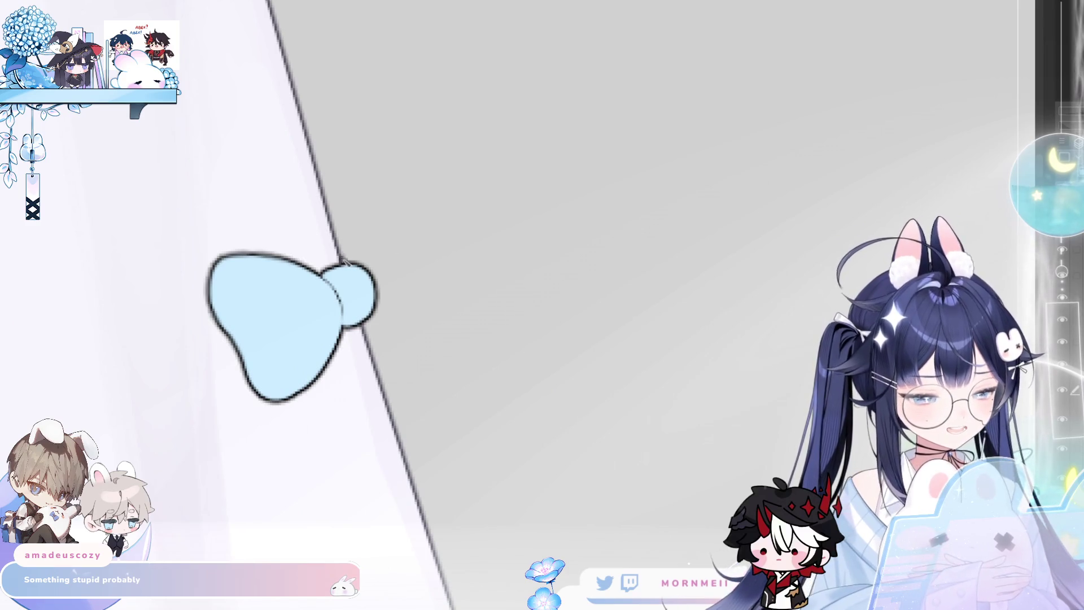
{"action": "mouse_move", "coordinate": [342, 261]}
{"action": "left_mouse_down"}
{"action": "mouse_move", "coordinate": [377, 194]}
{"action": "mouse_move", "coordinate": [411, 283]}
{"action": "left_mouse_up"}
{"action": "key", "text": "ctrl+z"}
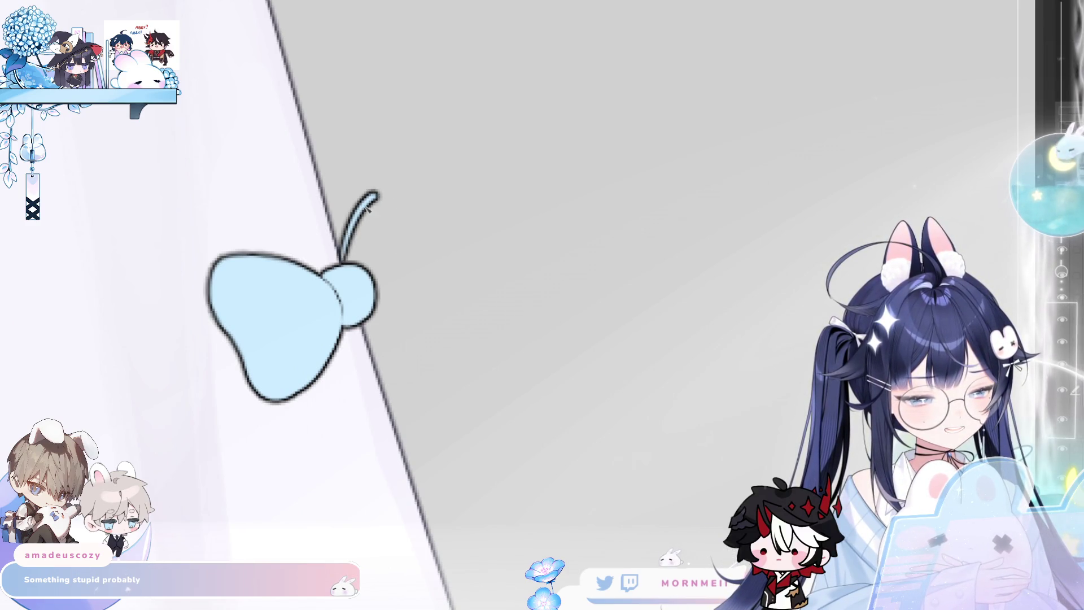
{"action": "mouse_move", "coordinate": [374, 193]}
{"action": "left_mouse_down"}
{"action": "mouse_move", "coordinate": [430, 253]}
{"action": "mouse_move", "coordinate": [411, 293]}
{"action": "left_mouse_up"}
{"action": "key", "text": "ctrl+z"}
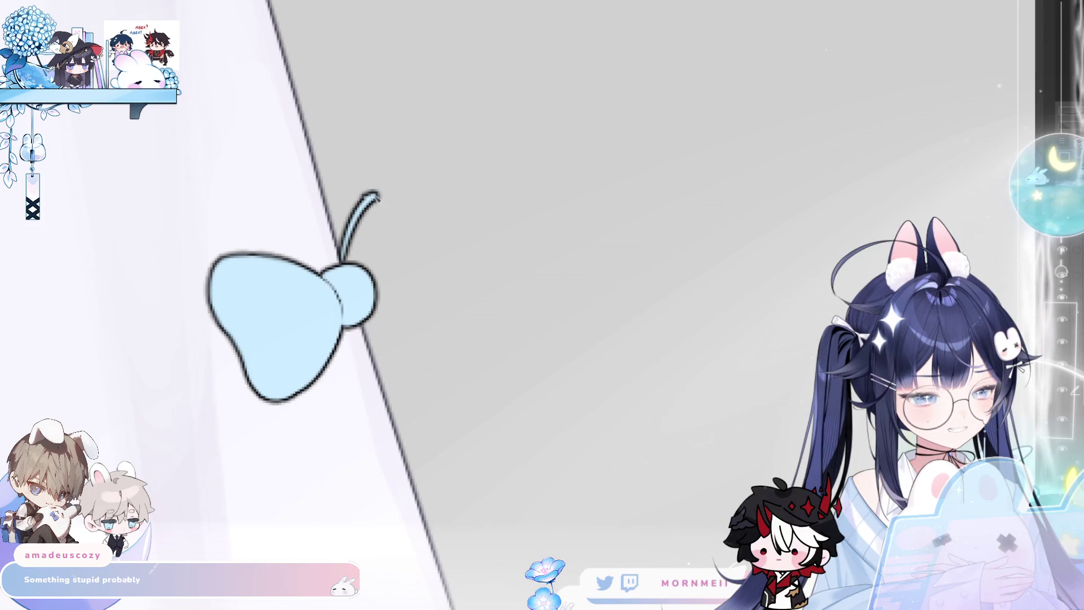
{"action": "mouse_move", "coordinate": [375, 194]}
{"action": "left_mouse_down"}
{"action": "mouse_move", "coordinate": [412, 244]}
{"action": "mouse_move", "coordinate": [428, 326]}
{"action": "left_mouse_up"}
{"action": "key", "text": "ctrl+z"}
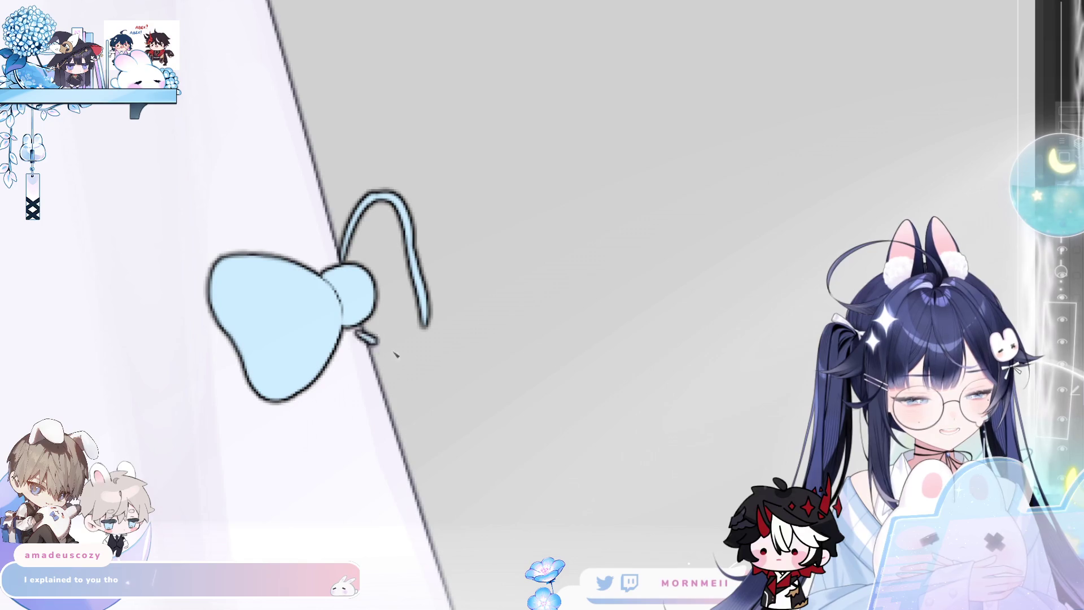
{"action": "left_click_drag", "start_coordinate": [362, 332], "coordinate": [429, 325]}
Outline the round knot at the bow centre and fill the new loop and knot light blue.
{"action": "left_click_drag", "start_coordinate": [363, 332], "coordinate": [387, 277]}
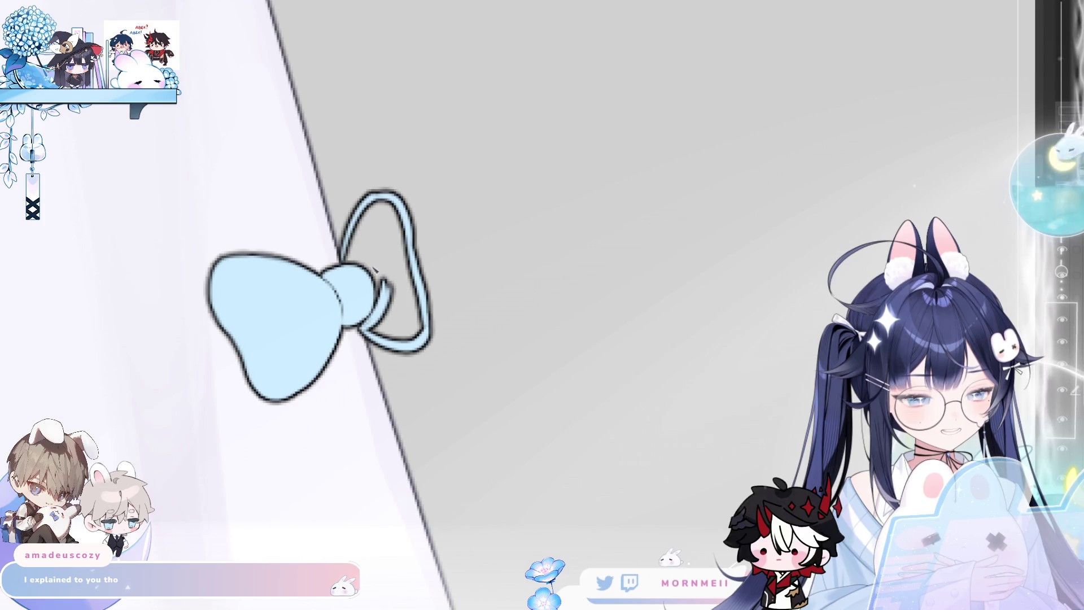
{"action": "left_click_drag", "start_coordinate": [342, 263], "coordinate": [381, 272]}
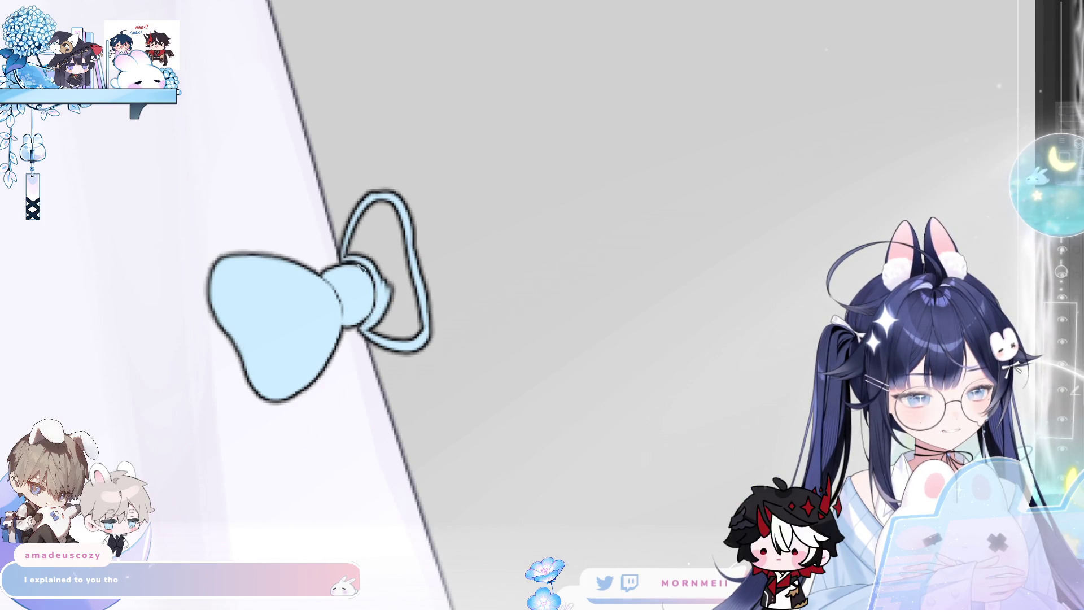
{"action": "left_click", "coordinate": [388, 247]}
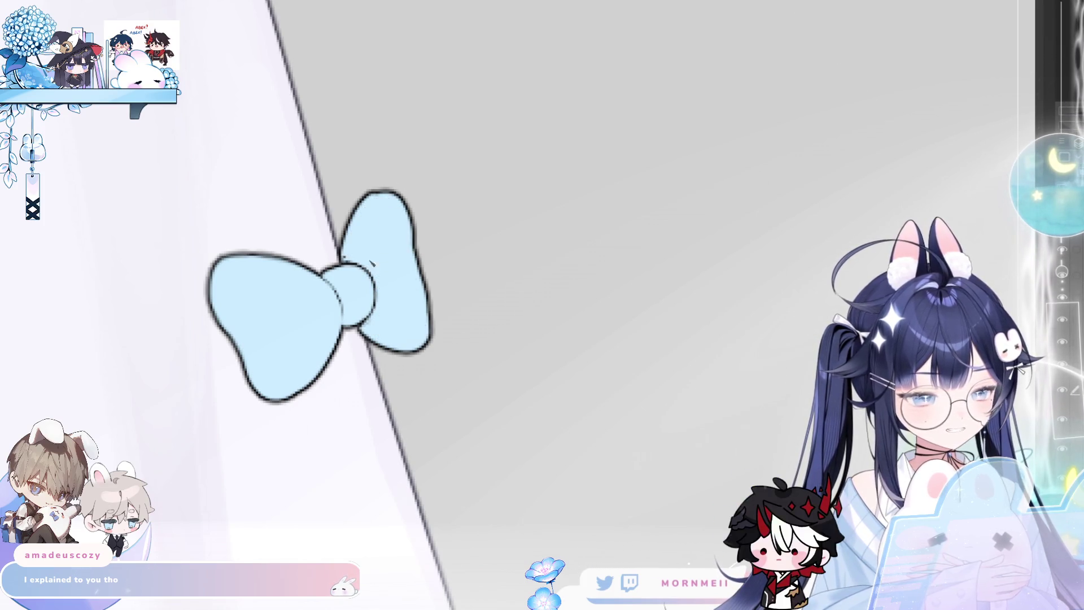
{"action": "scroll", "coordinate": [406, 212], "scroll_direction": "down", "scroll_amount": 5}
Redraw the blue bow's left loop outline with a neater, reshaped top-left curve.
{"action": "scroll", "coordinate": [414, 254], "scroll_direction": "up", "scroll_amount": 5}
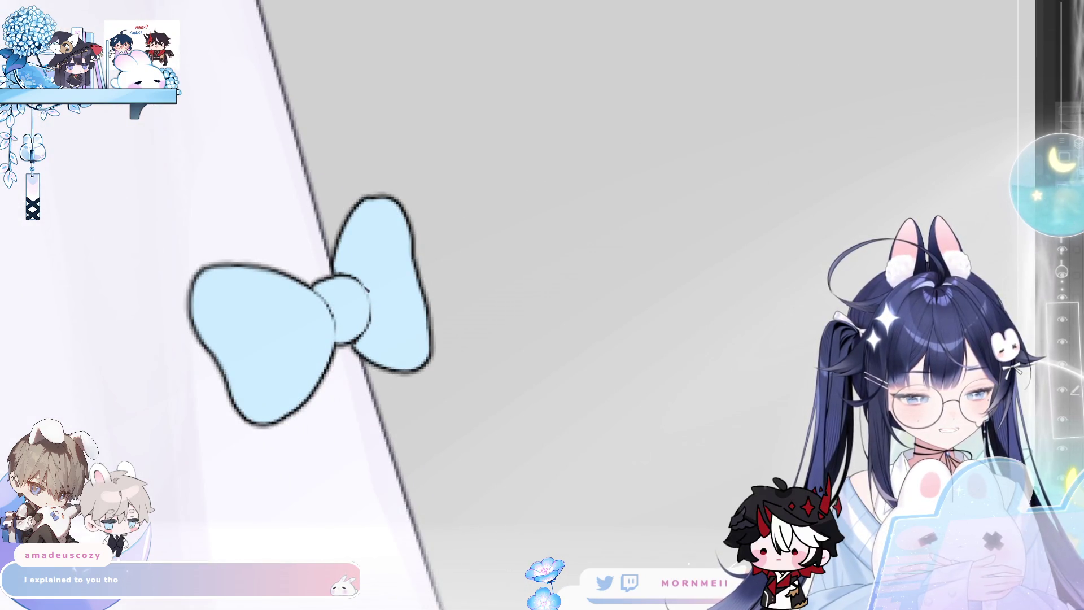
{"action": "scroll", "coordinate": [285, 292], "scroll_direction": "down", "scroll_amount": 3}
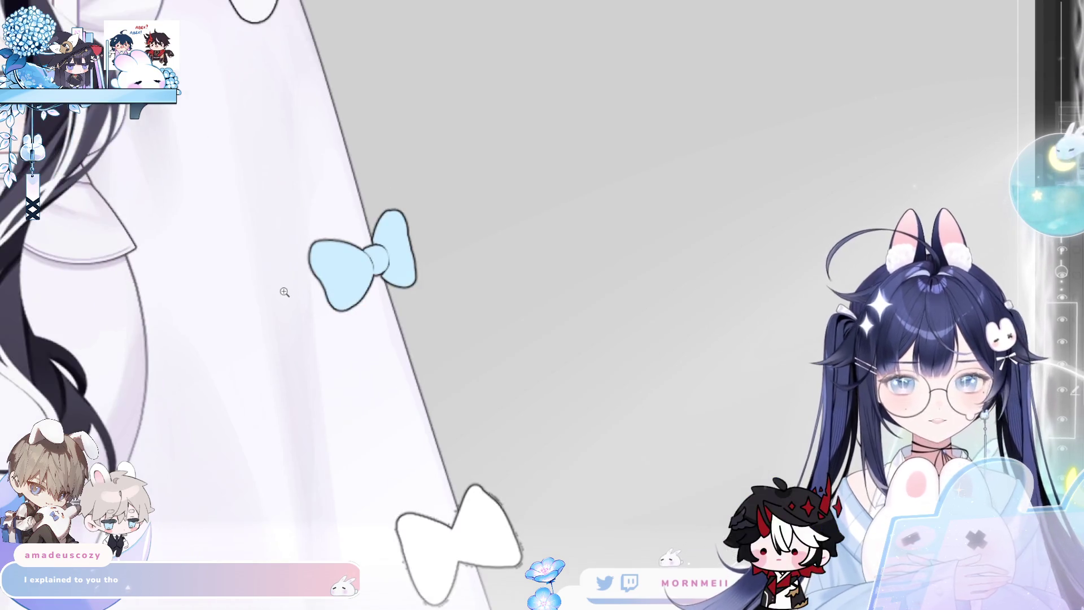
{"action": "scroll", "coordinate": [284, 292], "scroll_direction": "left", "scroll_amount": 5}
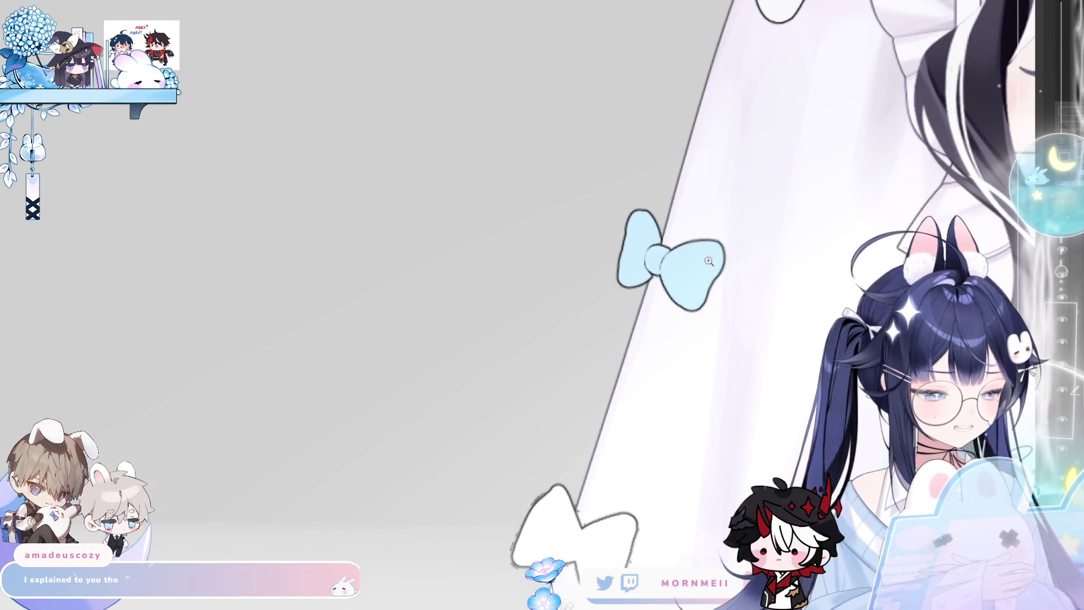
{"action": "scroll", "coordinate": [654, 254], "scroll_direction": "right", "scroll_amount": 5}
{"action": "scroll", "coordinate": [443, 212], "scroll_direction": "up", "scroll_amount": 3}
{"action": "scroll", "coordinate": [443, 213], "scroll_direction": "left", "scroll_amount": 5}
{"action": "scroll", "coordinate": [268, 279], "scroll_direction": "up", "scroll_amount": 2}
{"action": "mouse_move", "coordinate": [269, 279]}
{"action": "left_mouse_down"}
{"action": "mouse_move", "coordinate": [248, 339]}
{"action": "mouse_move", "coordinate": [252, 310]}
{"action": "mouse_move", "coordinate": [265, 370]}
{"action": "mouse_move", "coordinate": [242, 305]}
{"action": "mouse_move", "coordinate": [265, 211]}
{"action": "mouse_move", "coordinate": [295, 172]}
{"action": "left_mouse_up"}
{"action": "mouse_move", "coordinate": [265, 271]}
{"action": "left_mouse_down"}
{"action": "mouse_move", "coordinate": [285, 175]}
{"action": "mouse_move", "coordinate": [308, 164]}
{"action": "mouse_move", "coordinate": [325, 172]}
{"action": "left_mouse_up"}
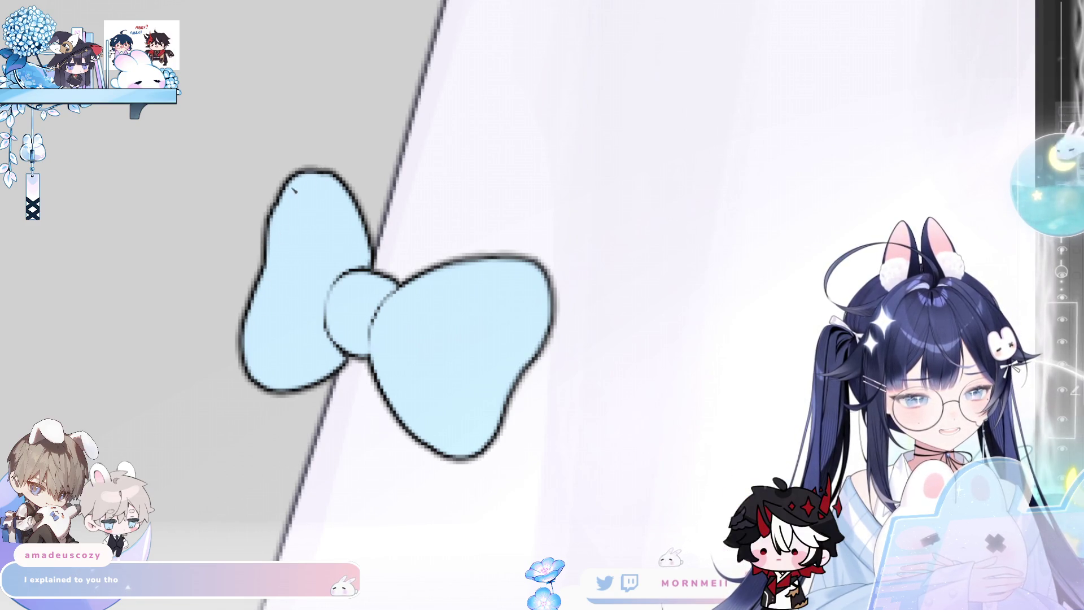
{"action": "scroll", "coordinate": [368, 169], "scroll_direction": "down", "scroll_amount": 3}
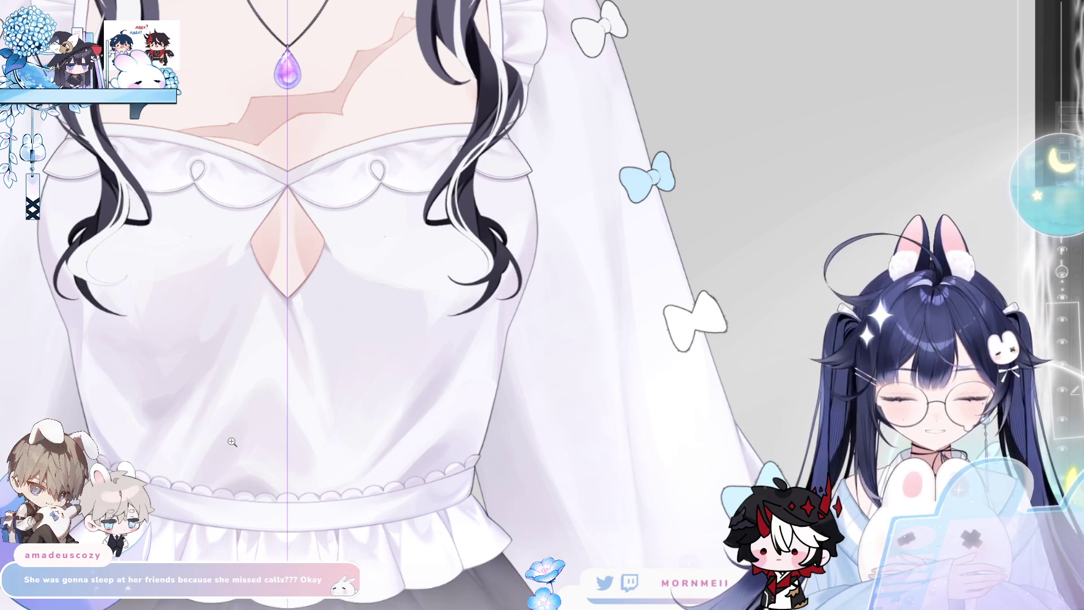
{"action": "left_click", "coordinate": [667, 148]}
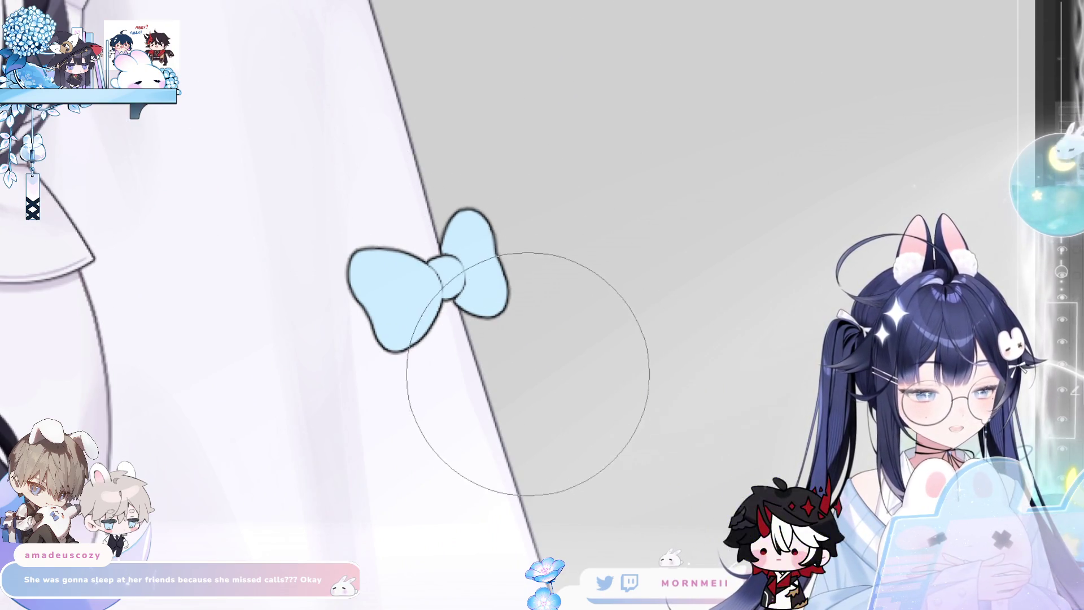
{"action": "left_click_drag", "start_coordinate": [510, 358], "coordinate": [574, 365]}
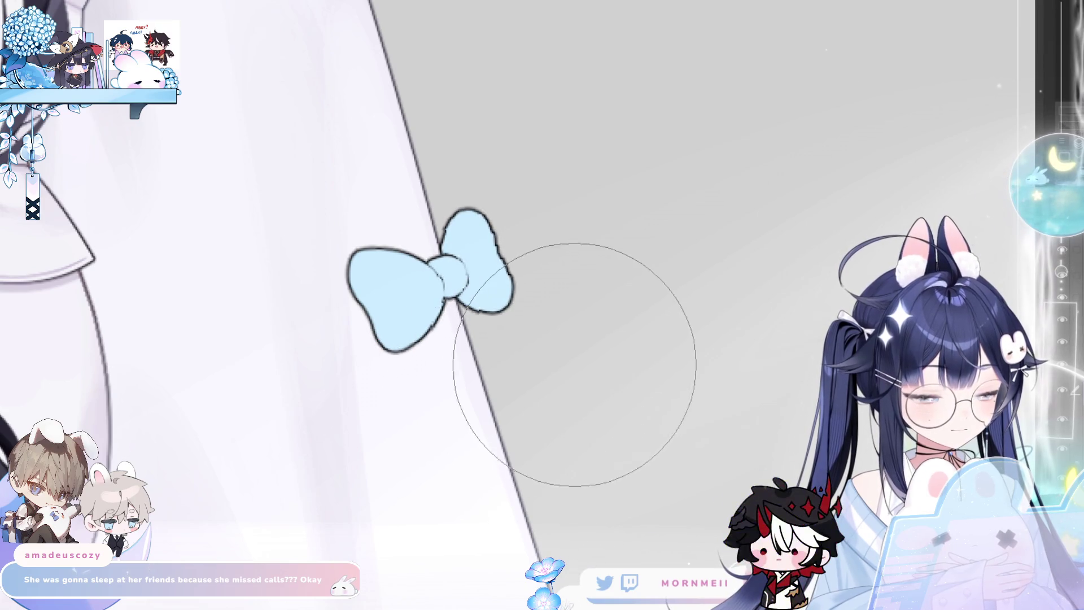
{"action": "scroll", "coordinate": [399, 380], "scroll_direction": "down", "scroll_amount": 3}
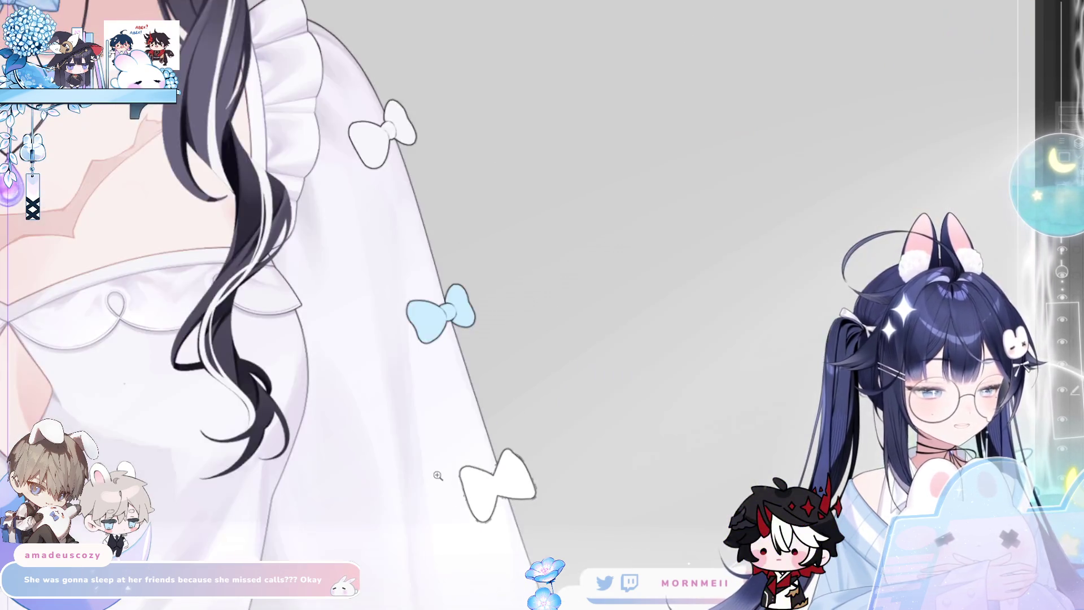
{"action": "scroll", "coordinate": [485, 316], "scroll_direction": "up", "scroll_amount": 3}
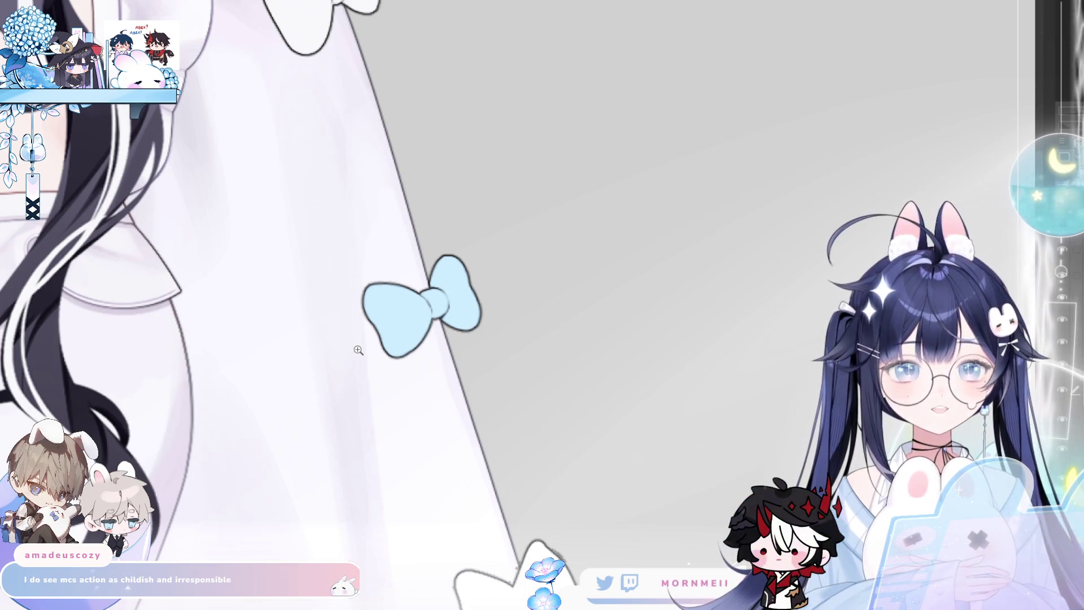
{"action": "left_click_drag", "start_coordinate": [373, 358], "coordinate": [562, 358]}
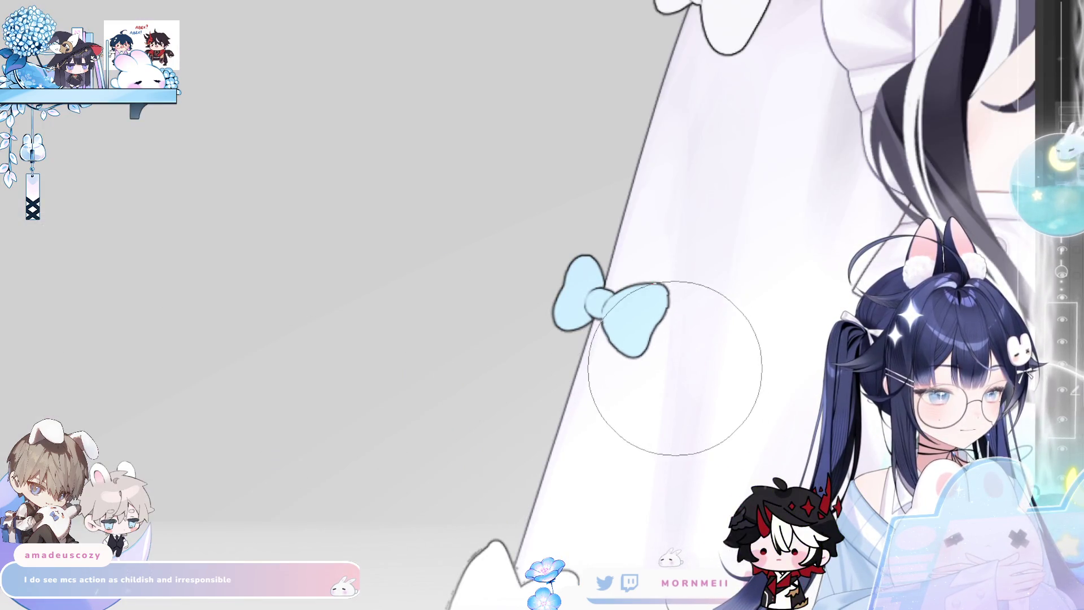
{"action": "left_click_drag", "start_coordinate": [659, 430], "coordinate": [466, 430]}
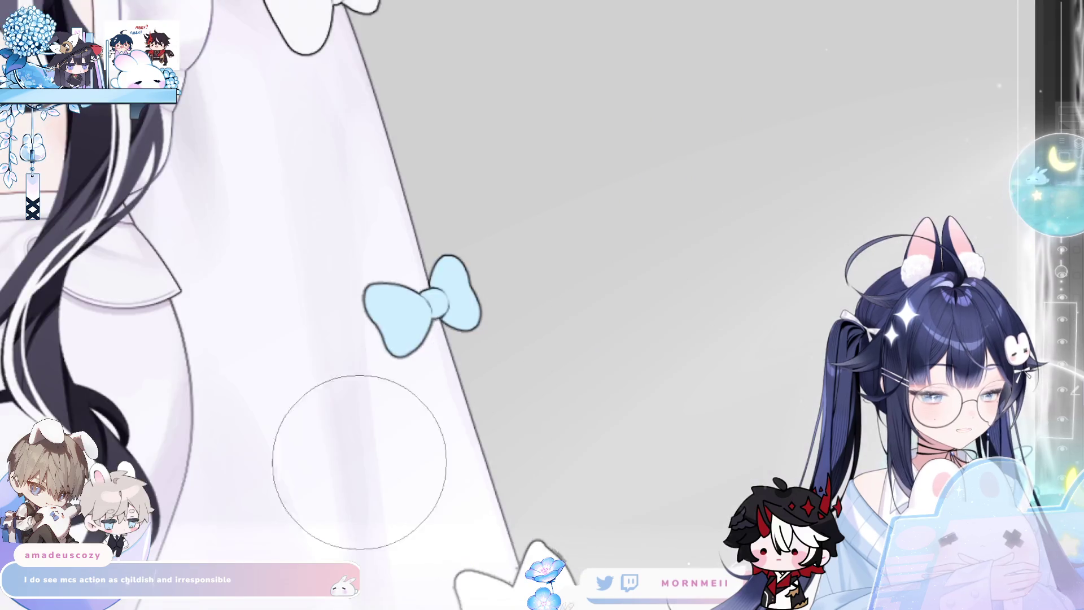
{"action": "scroll", "coordinate": [389, 339], "scroll_direction": "up", "scroll_amount": 3}
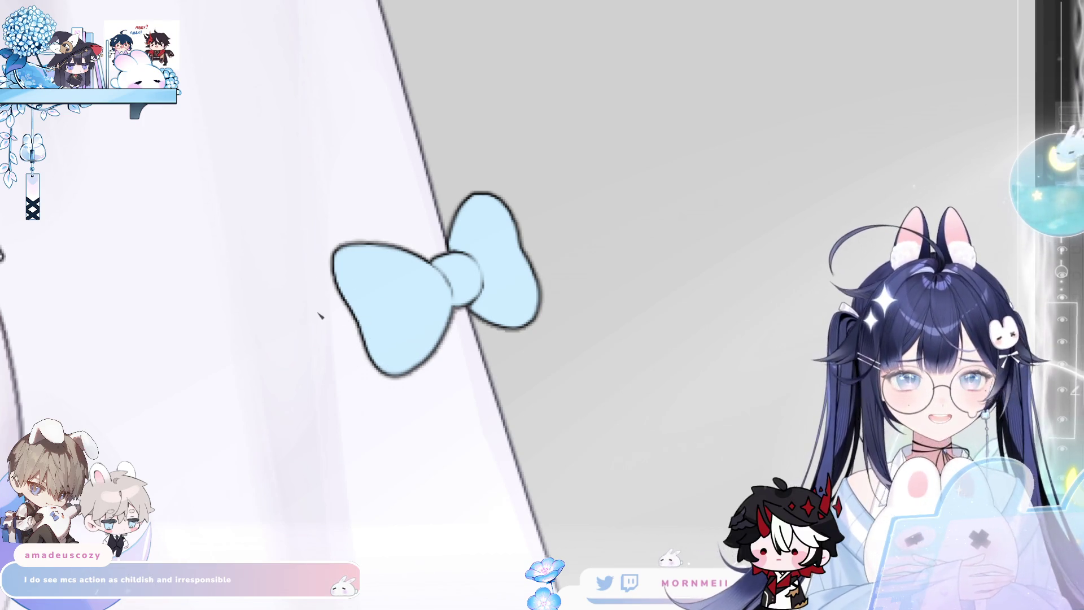
Mirror the canvas and pan to show more of the sleeve with the finished blue bow.
{"action": "key", "text": "h"}
{"action": "left_click_drag", "start_coordinate": [587, 256], "coordinate": [454, 254]}
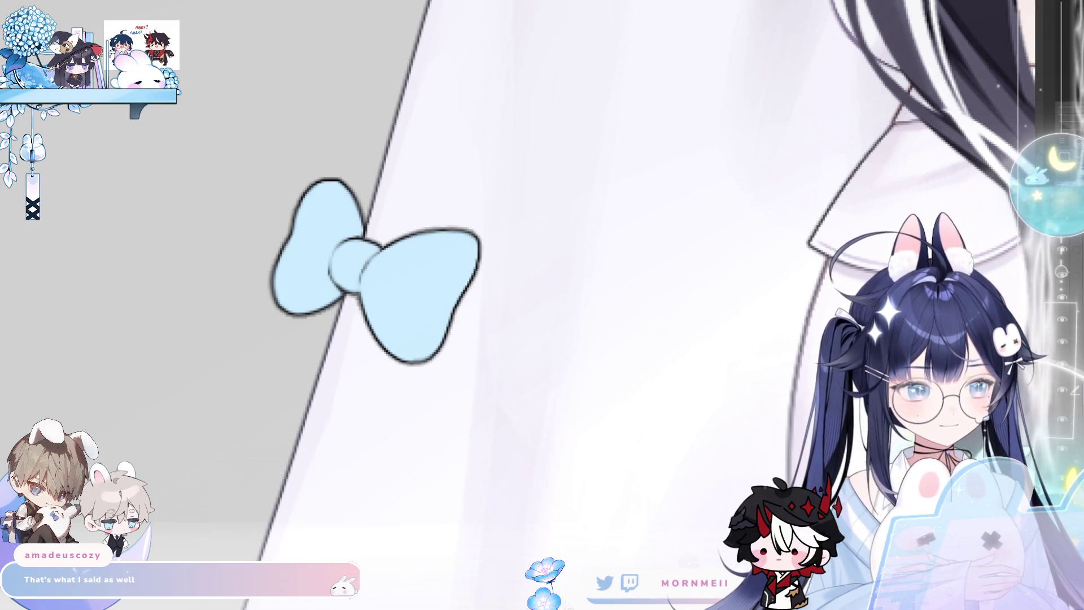
Scroll the view over both sleeves lined with alternating white and light blue bows.
{"action": "scroll", "coordinate": [209, 458], "scroll_direction": "down", "scroll_amount": 10}
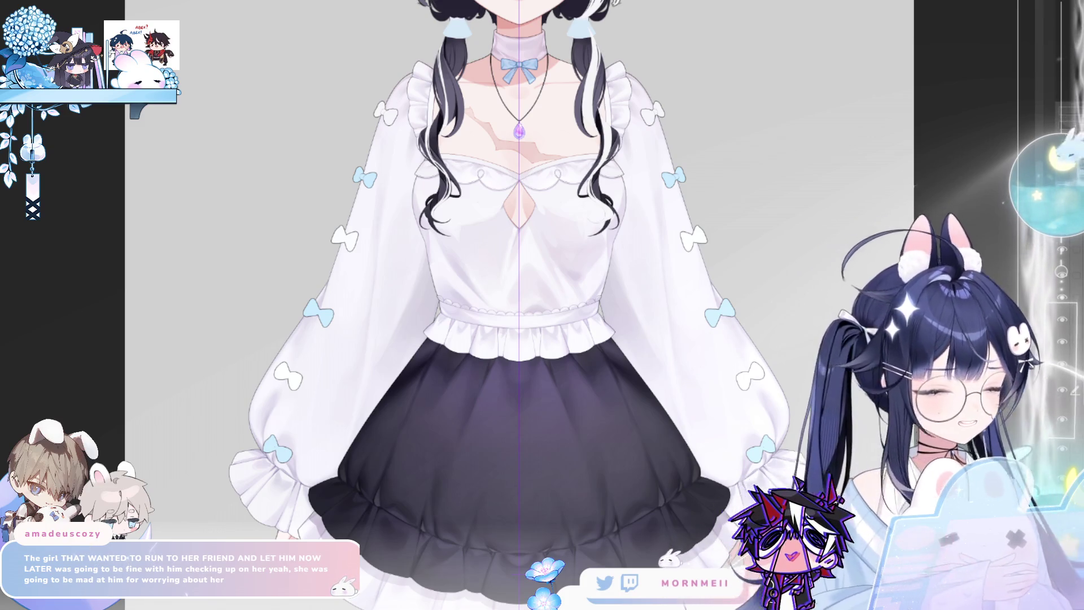
Bring the waistband and skirt into view to paint the bodice, scalloped neckline and waist frill.
{"action": "scroll", "coordinate": [526, 527], "scroll_direction": "up", "scroll_amount": 3}
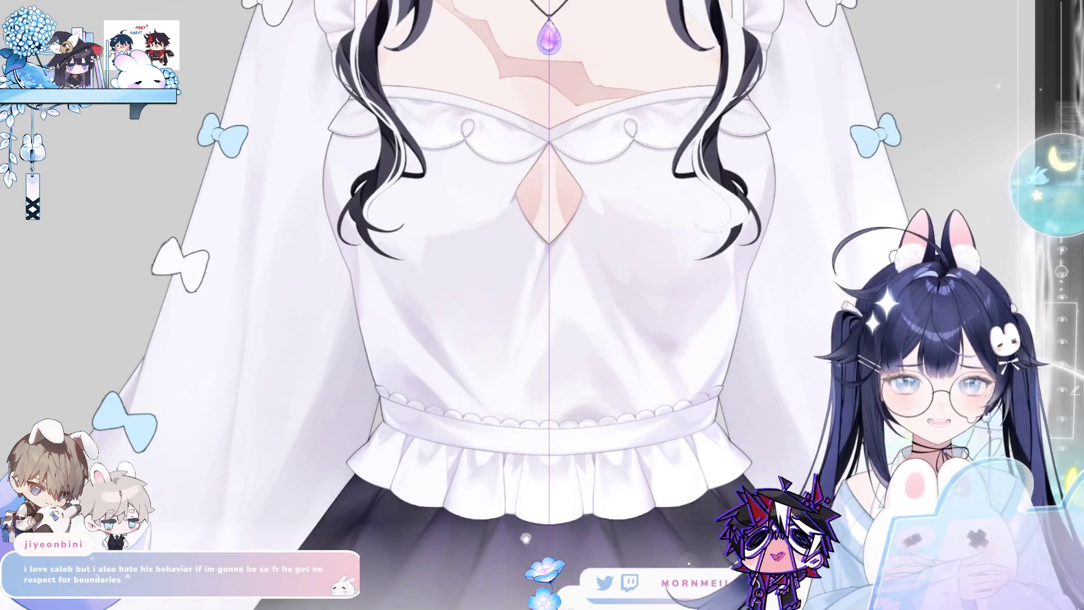
{"action": "left_click_drag", "start_coordinate": [526, 526], "coordinate": [427, 380]}
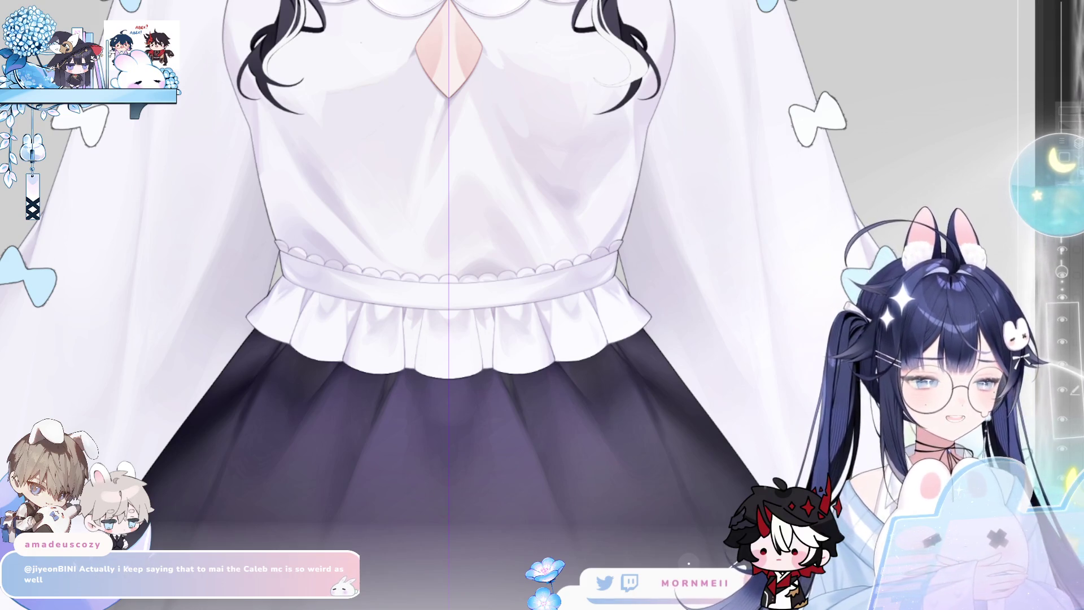
{"action": "scroll", "coordinate": [198, 124], "scroll_direction": "down", "scroll_amount": 3}
Pan across the outfit to view both sleeves and the skirt, then select the working layer.
{"action": "mouse_move", "coordinate": [395, 226]}
{"action": "left_mouse_down"}
{"action": "mouse_move", "coordinate": [269, 491]}
{"action": "mouse_move", "coordinate": [474, 266]}
{"action": "mouse_move", "coordinate": [570, 296]}
{"action": "left_mouse_up"}
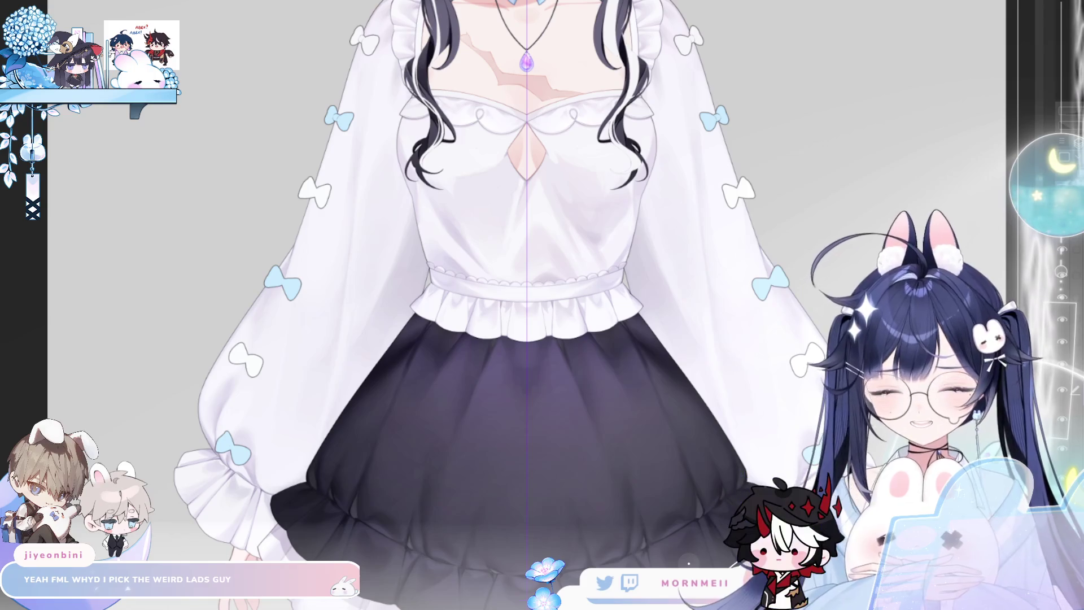
{"action": "left_click", "coordinate": [1073, 390]}
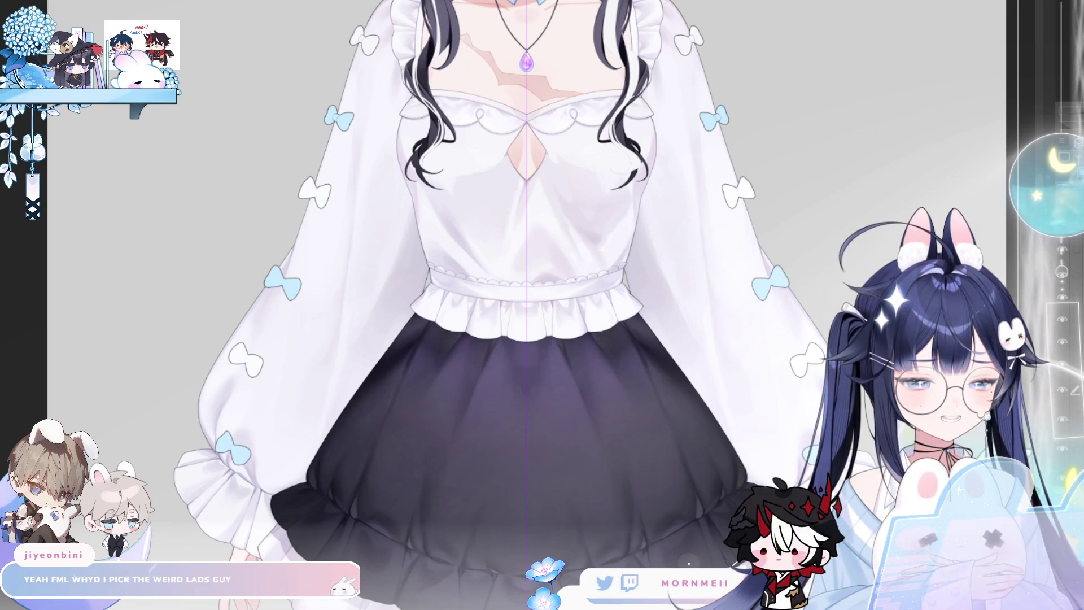
Fit the character to the window, then zoom in on the neckline, necklace and choker bow.
{"action": "key", "text": "ctrl+0"}
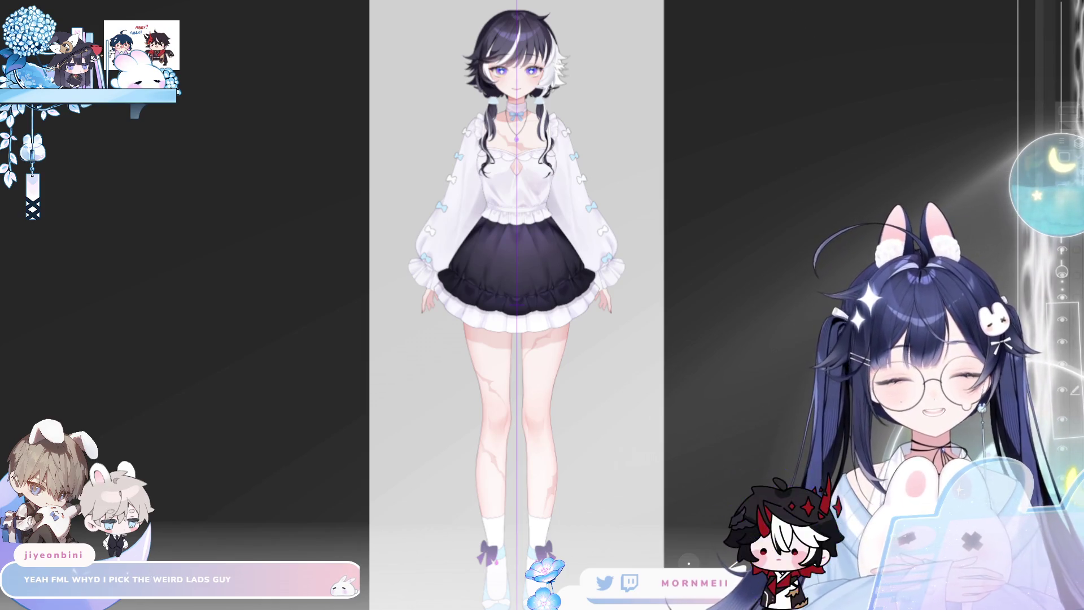
{"action": "left_click", "coordinate": [507, 131]}
{"action": "left_click_drag", "start_coordinate": [891, 193], "coordinate": [730, 229]}
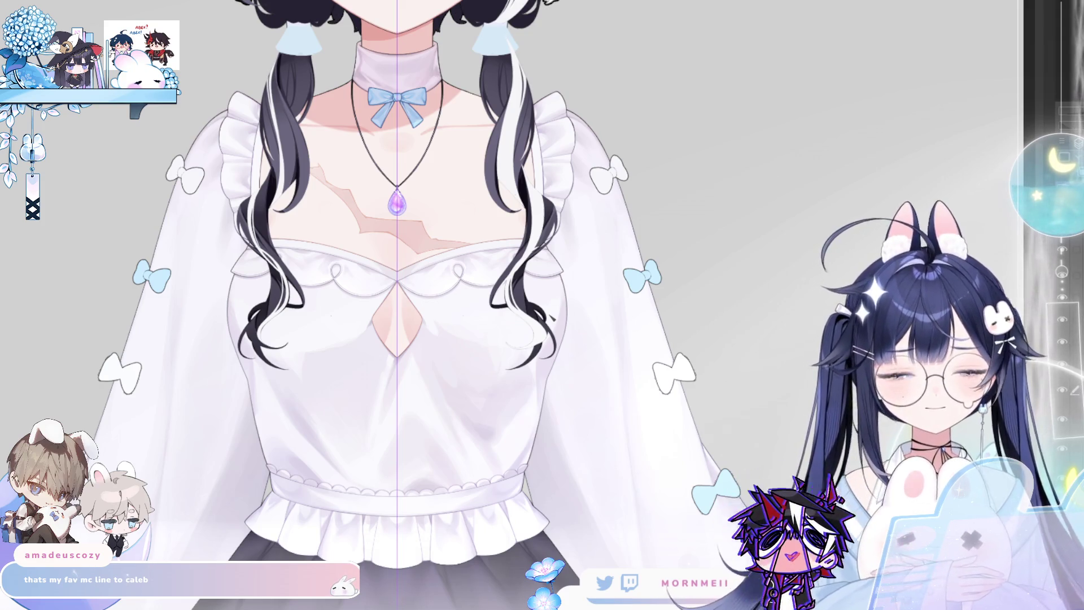
{"action": "scroll", "coordinate": [525, 270], "scroll_direction": "up", "scroll_amount": 5}
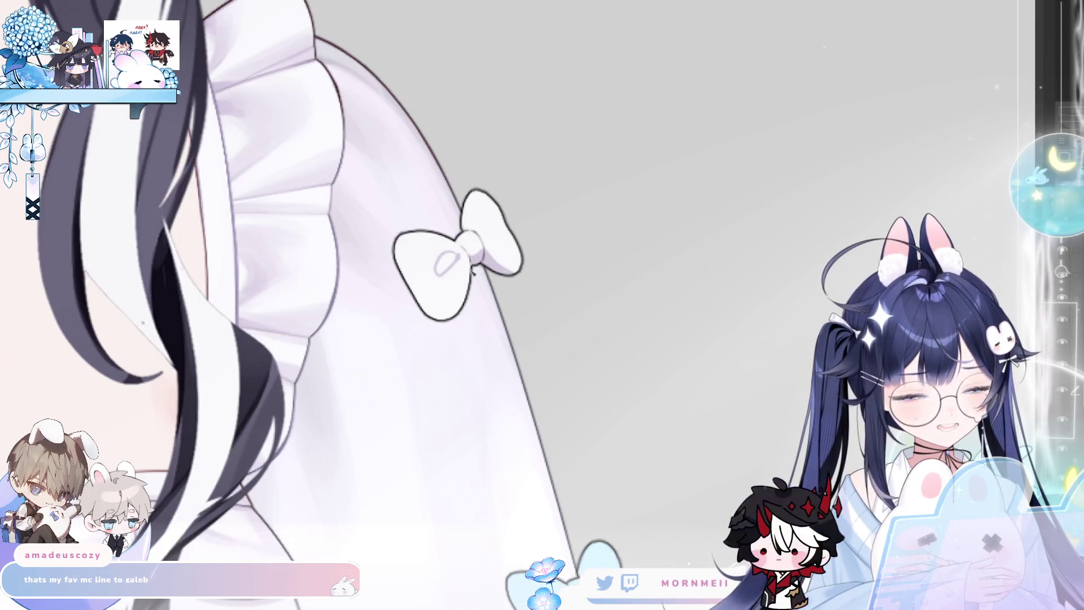
Check the white sleeve bow in mirrored view, then make the brush smaller.
{"action": "scroll", "coordinate": [455, 271], "scroll_direction": "down", "scroll_amount": 2}
{"action": "scroll", "coordinate": [456, 270], "scroll_direction": "up", "scroll_amount": 2}
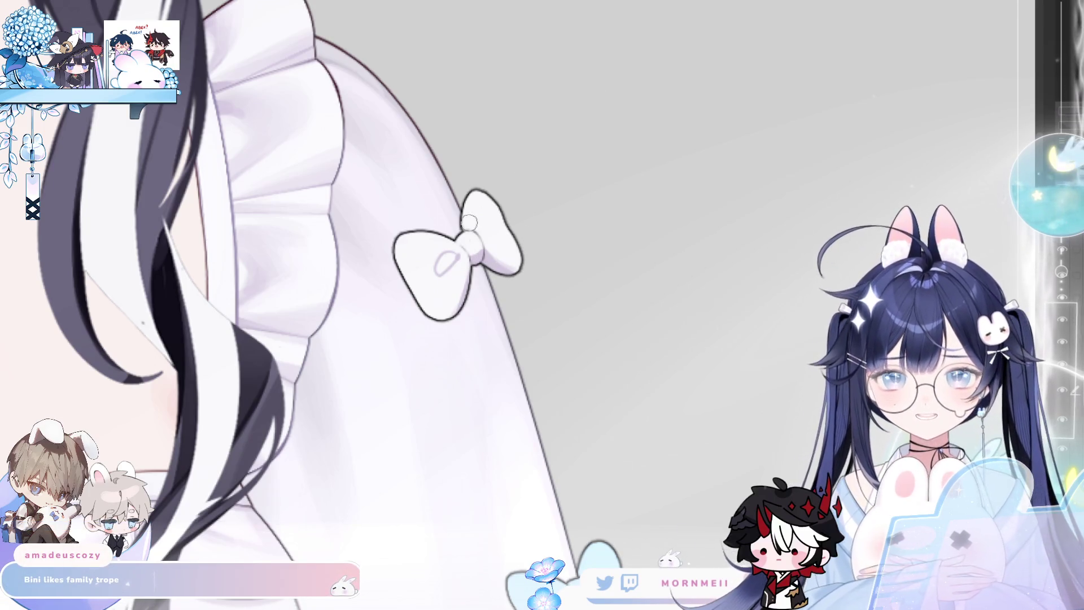
{"action": "key", "text": "h"}
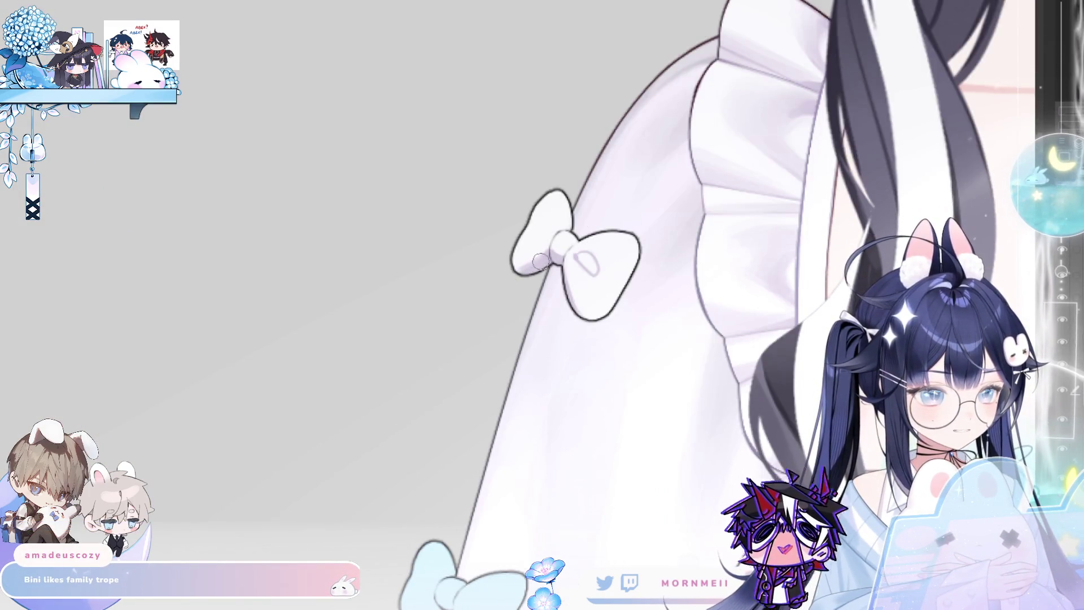
{"action": "key", "text": "h"}
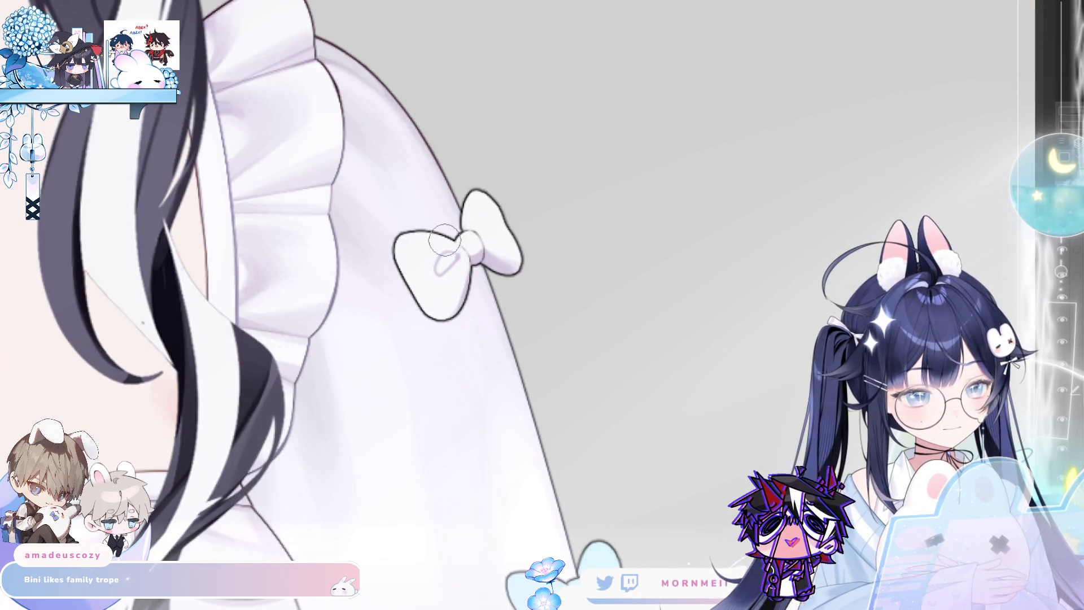
{"action": "mouse_move", "coordinate": [455, 267]}
{"action": "left_mouse_down"}
{"action": "mouse_move", "coordinate": [414, 287]}
{"action": "mouse_move", "coordinate": [470, 280]}
{"action": "left_mouse_up"}
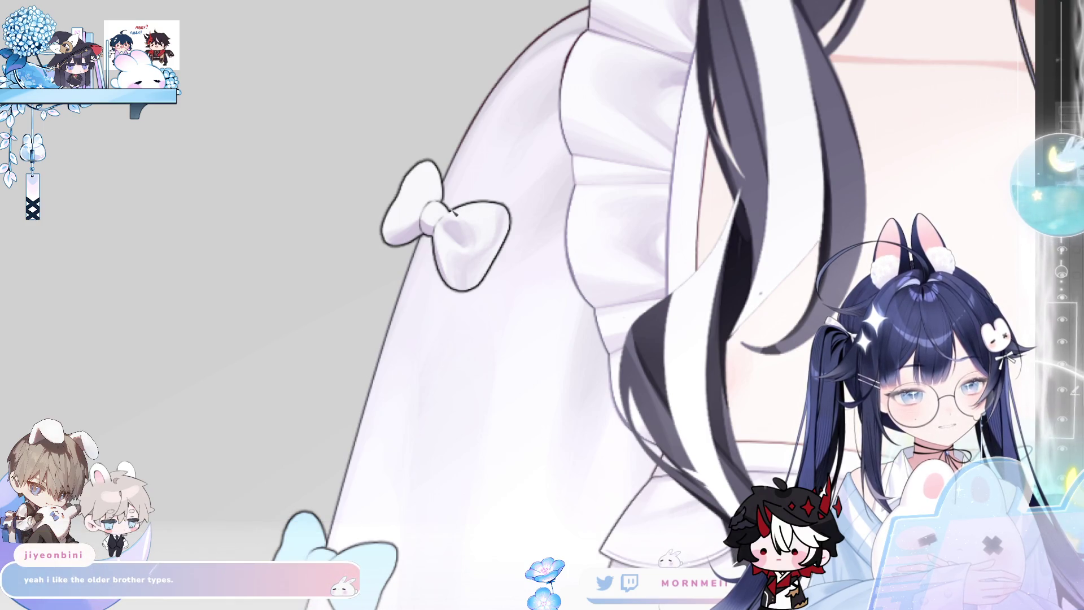
Compare the shapes mirrored, zoom in on the white sleeve bow, then zoom out to the shoulder.
{"action": "key", "text": "h"}
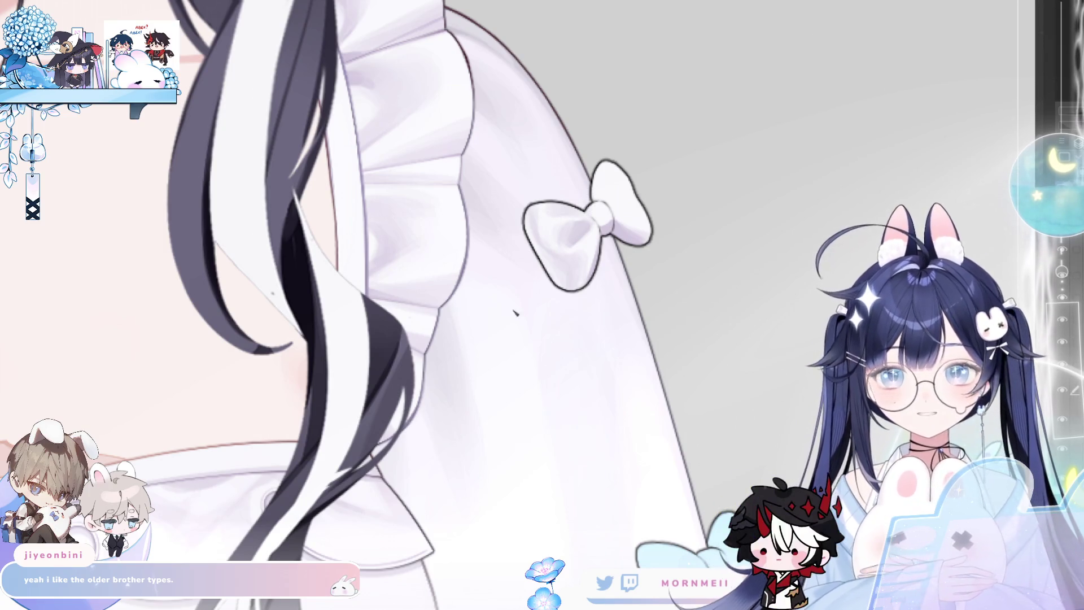
{"action": "key", "text": "h"}
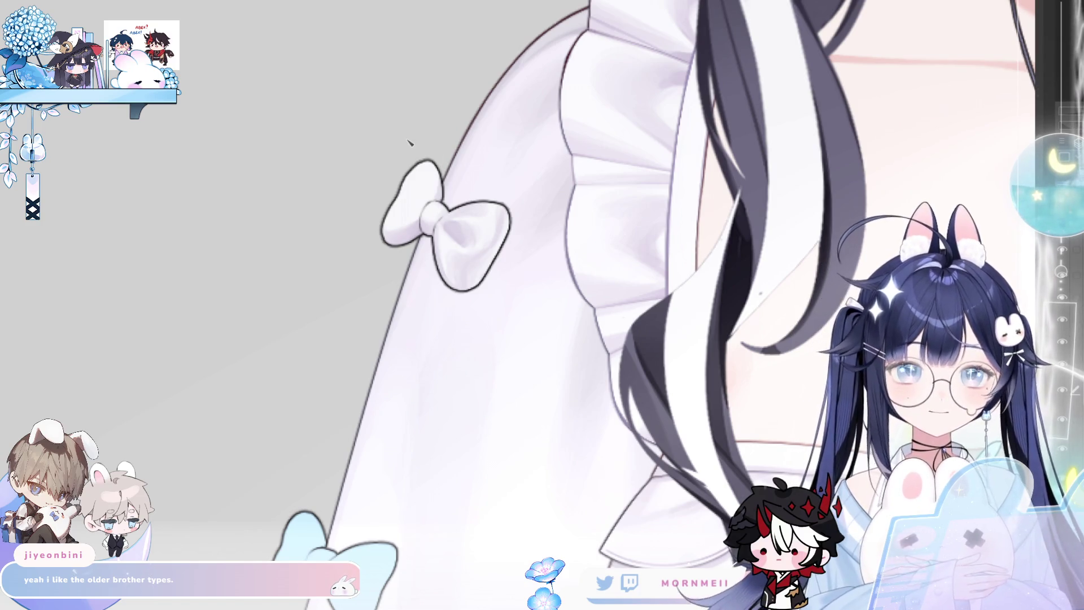
{"action": "key", "text": "h"}
{"action": "key", "text": "h"}
{"action": "scroll", "coordinate": [373, 262], "scroll_direction": "down", "scroll_amount": 2}
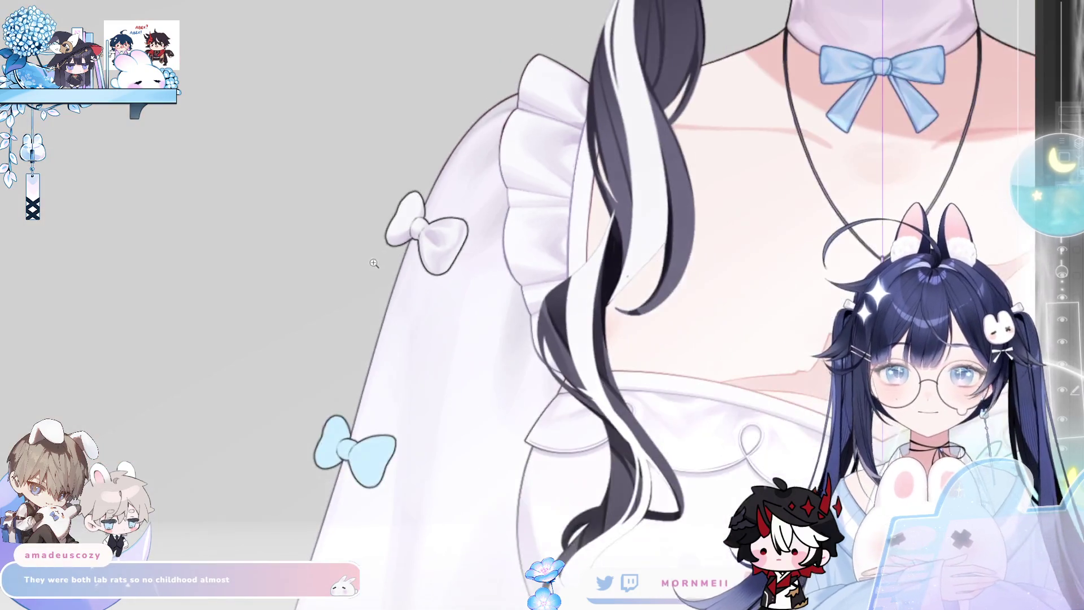
{"action": "scroll", "coordinate": [373, 262], "scroll_direction": "up", "scroll_amount": 3}
{"action": "scroll", "coordinate": [374, 263], "scroll_direction": "right", "scroll_amount": 3}
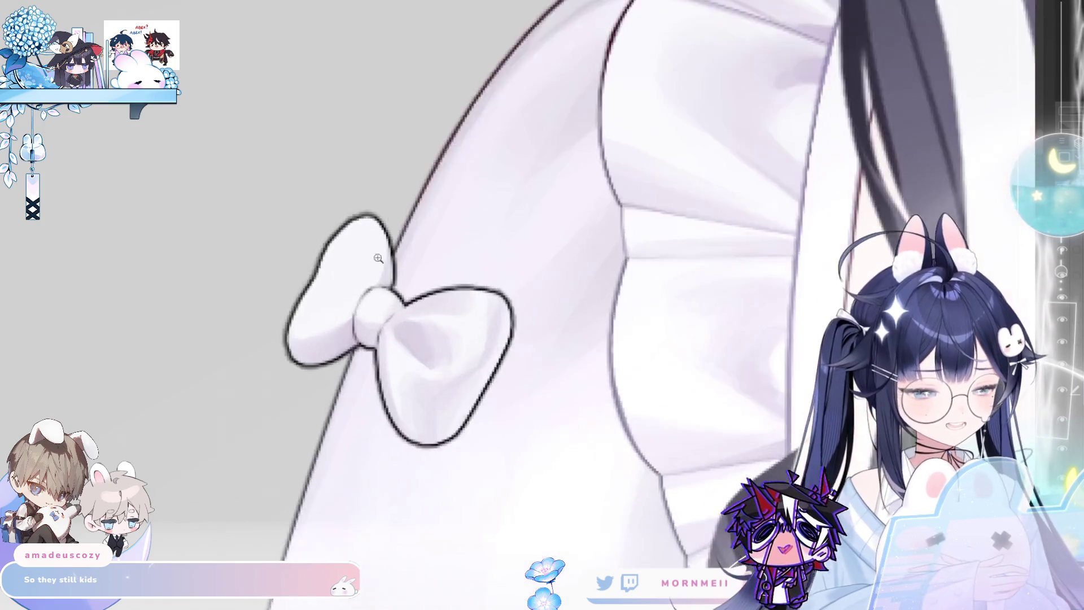
{"action": "left_click", "coordinate": [330, 299]}
{"action": "scroll", "coordinate": [672, 257], "scroll_direction": "left", "scroll_amount": 5}
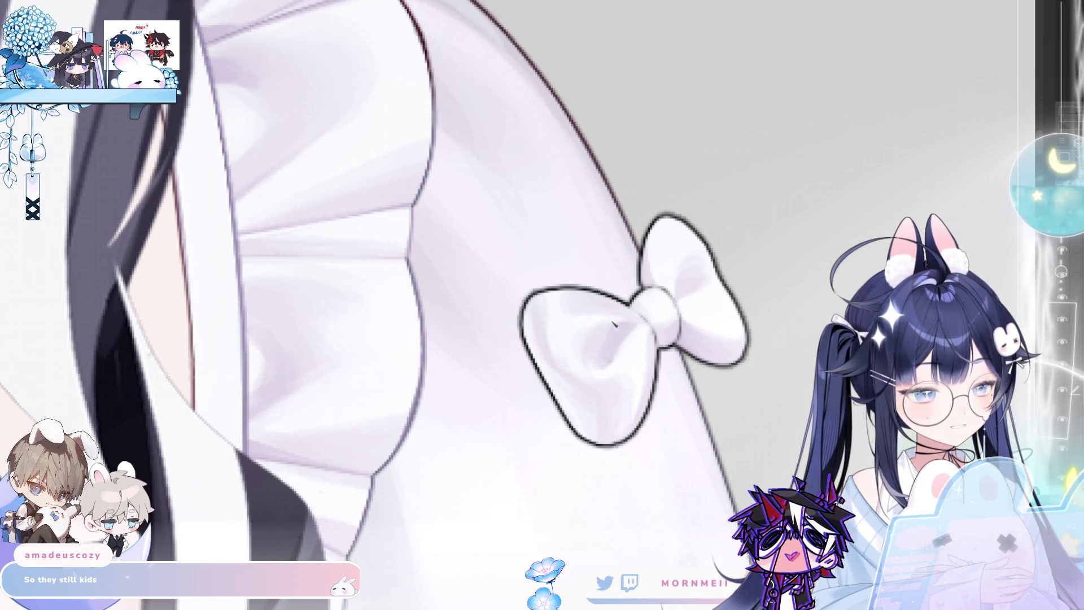
{"action": "scroll", "coordinate": [671, 303], "scroll_direction": "down", "scroll_amount": 2}
{"action": "scroll", "coordinate": [671, 303], "scroll_direction": "down", "scroll_amount": 4}
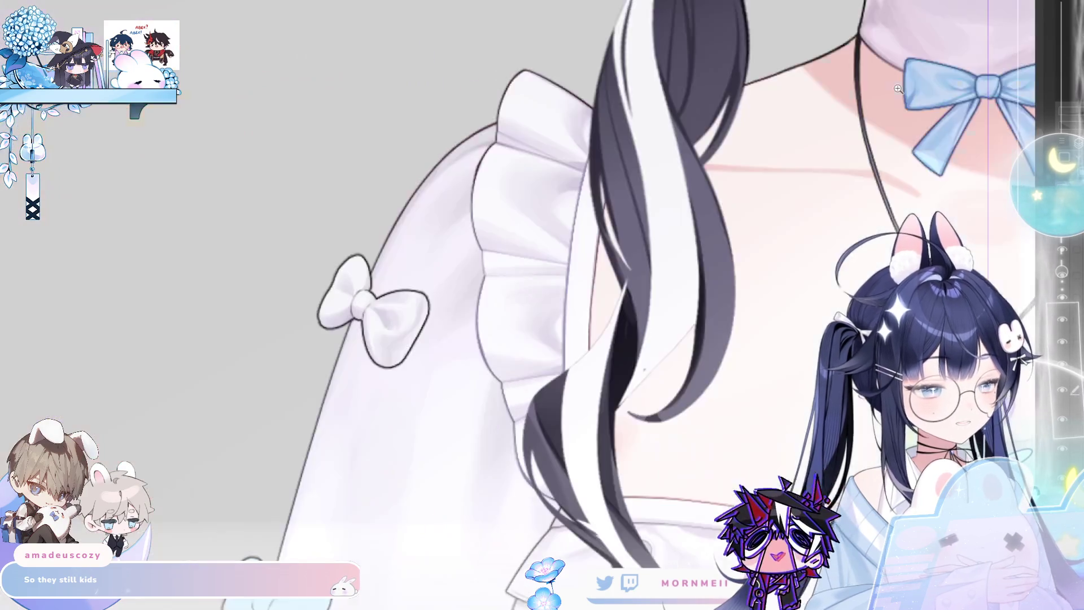
{"action": "scroll", "coordinate": [590, 203], "scroll_direction": "down", "scroll_amount": 2}
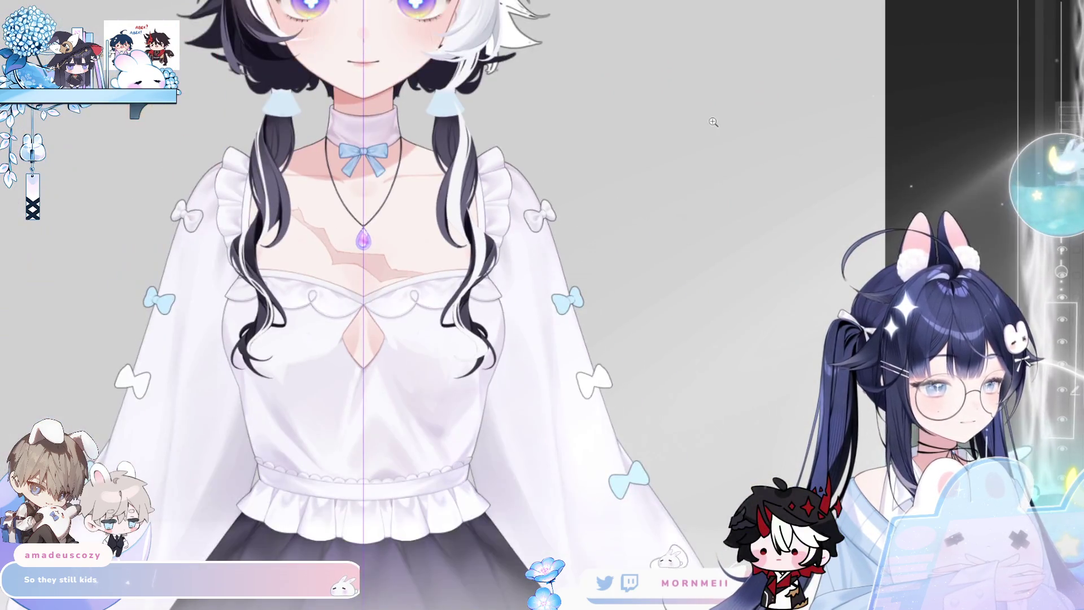
{"action": "scroll", "coordinate": [530, 226], "scroll_direction": "up", "scroll_amount": 5}
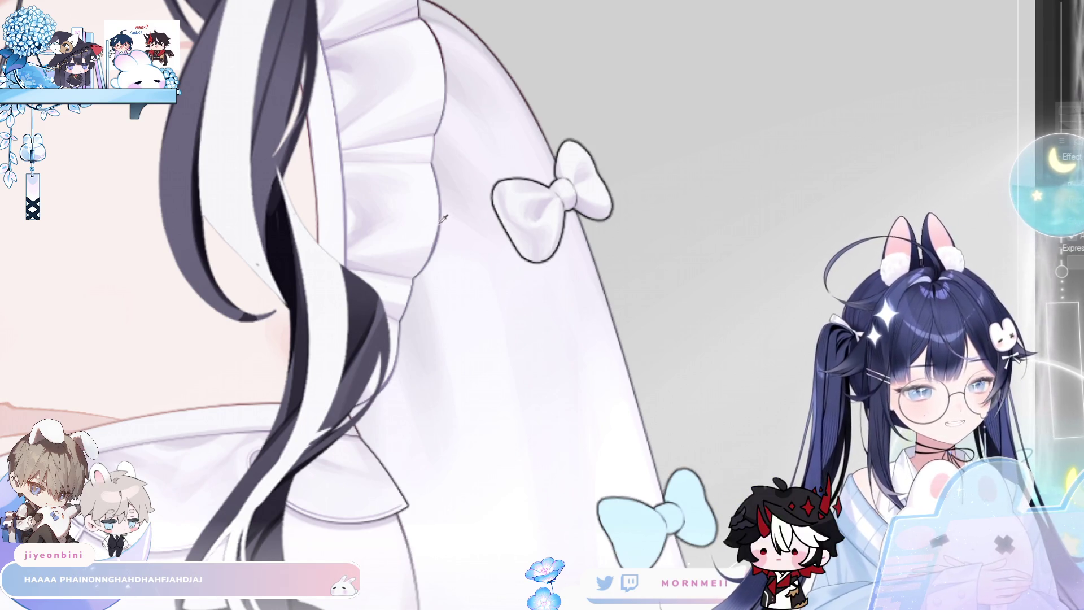
{"action": "scroll", "coordinate": [558, 211], "scroll_direction": "down", "scroll_amount": 4}
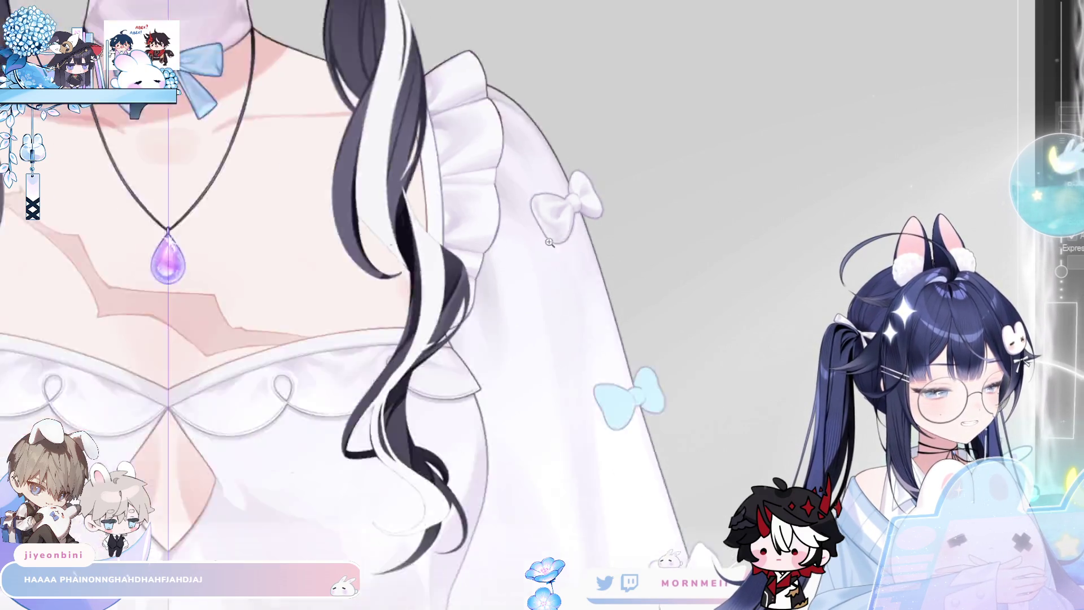
{"action": "scroll", "coordinate": [559, 210], "scroll_direction": "up", "scroll_amount": 1}
{"action": "key", "text": "h"}
{"action": "key", "text": "h"}
{"action": "scroll", "coordinate": [604, 209], "scroll_direction": "up", "scroll_amount": 4}
{"action": "key", "text": "h"}
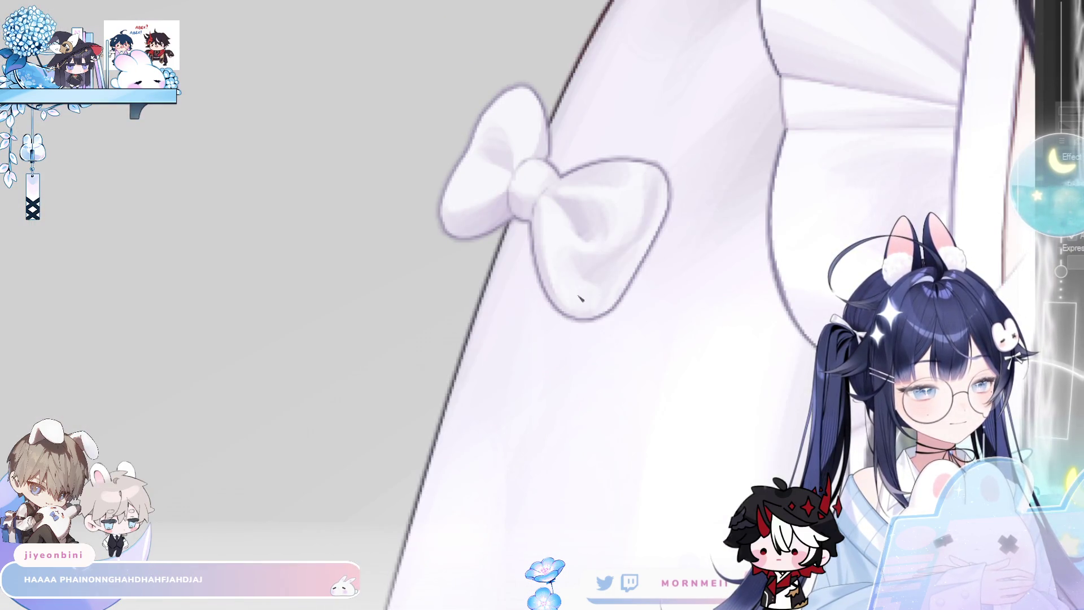
{"action": "scroll", "coordinate": [572, 291], "scroll_direction": "down", "scroll_amount": 4}
{"action": "scroll", "coordinate": [922, 153], "scroll_direction": "up", "scroll_amount": 1}
{"action": "key", "text": "h"}
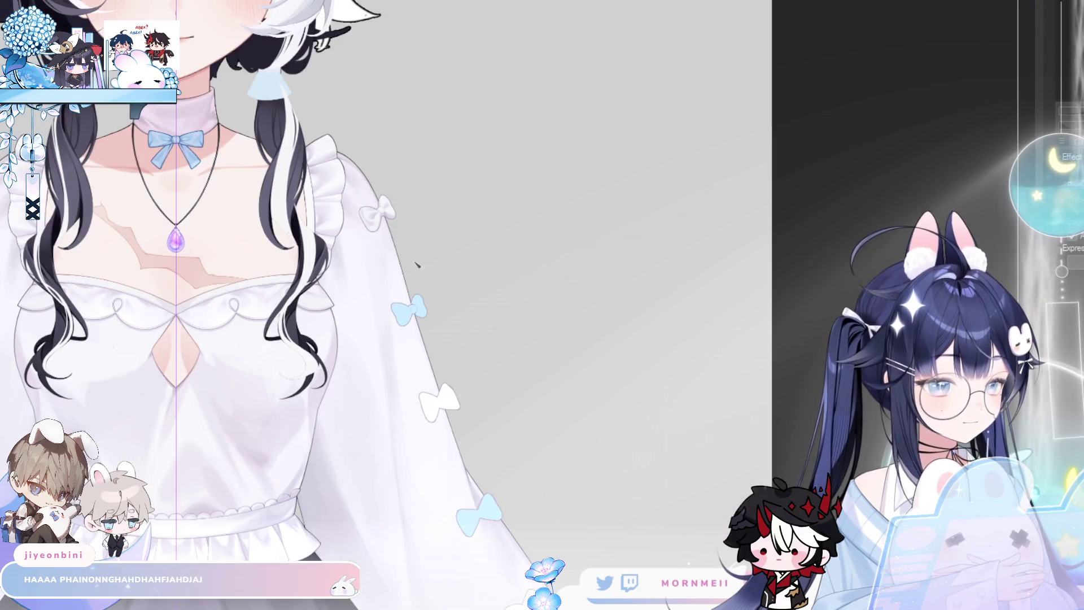
{"action": "left_click_drag", "start_coordinate": [423, 261], "coordinate": [609, 266]}
{"action": "scroll", "coordinate": [643, 295], "scroll_direction": "up", "scroll_amount": 3}
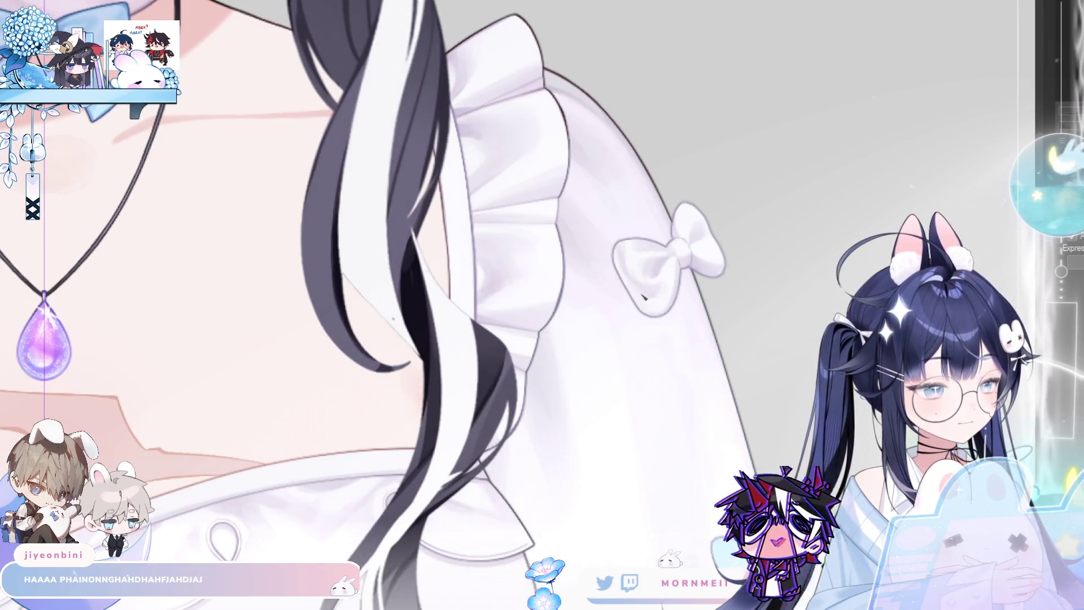
{"action": "scroll", "coordinate": [728, 236], "scroll_direction": "down", "scroll_amount": 3}
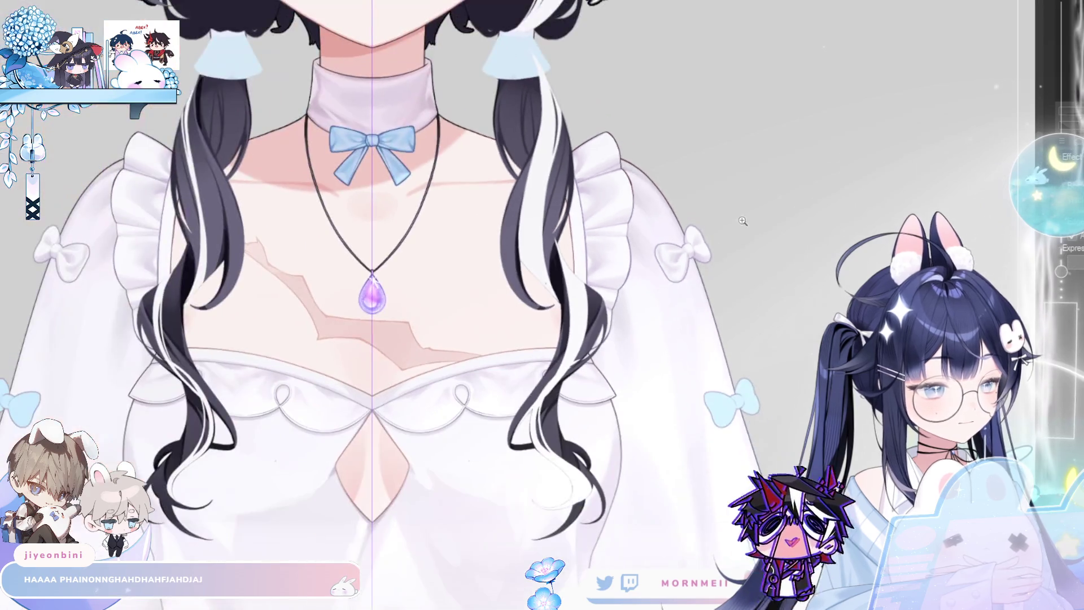
{"action": "scroll", "coordinate": [703, 227], "scroll_direction": "up", "scroll_amount": 4}
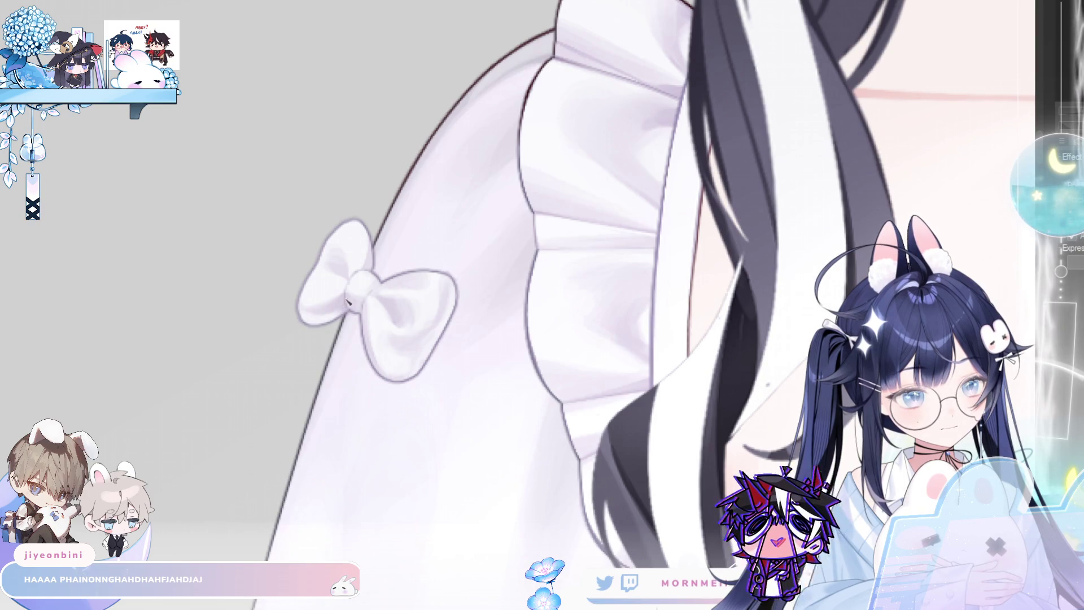
{"action": "scroll", "coordinate": [330, 314], "scroll_direction": "down", "scroll_amount": 5}
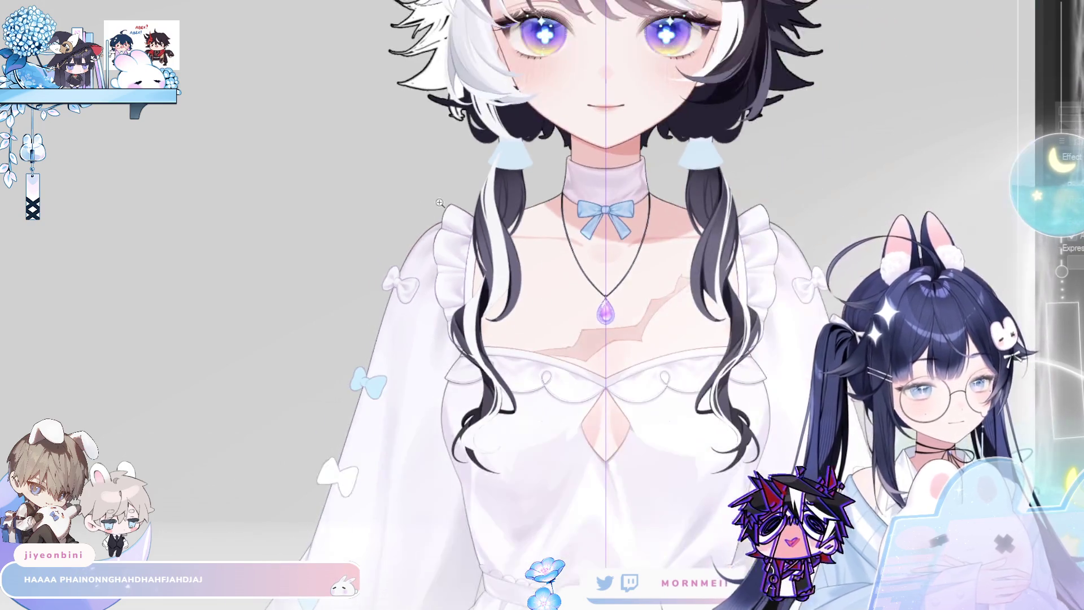
{"action": "scroll", "coordinate": [679, 242], "scroll_direction": "down", "scroll_amount": 3}
{"action": "key", "text": "h"}
{"action": "key", "text": "h"}
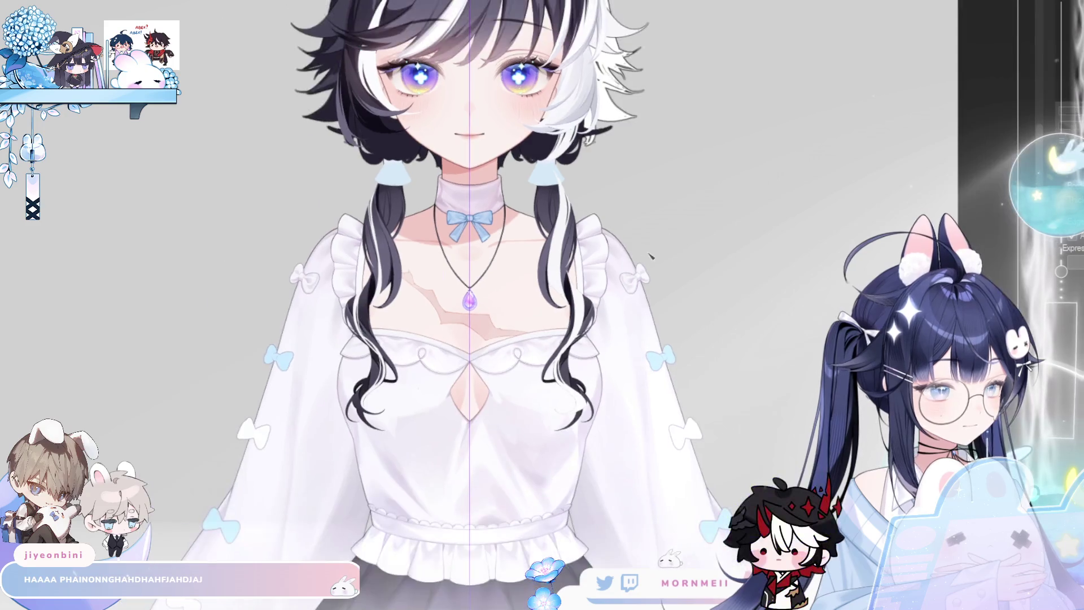
{"action": "scroll", "coordinate": [712, 203], "scroll_direction": "up", "scroll_amount": 5}
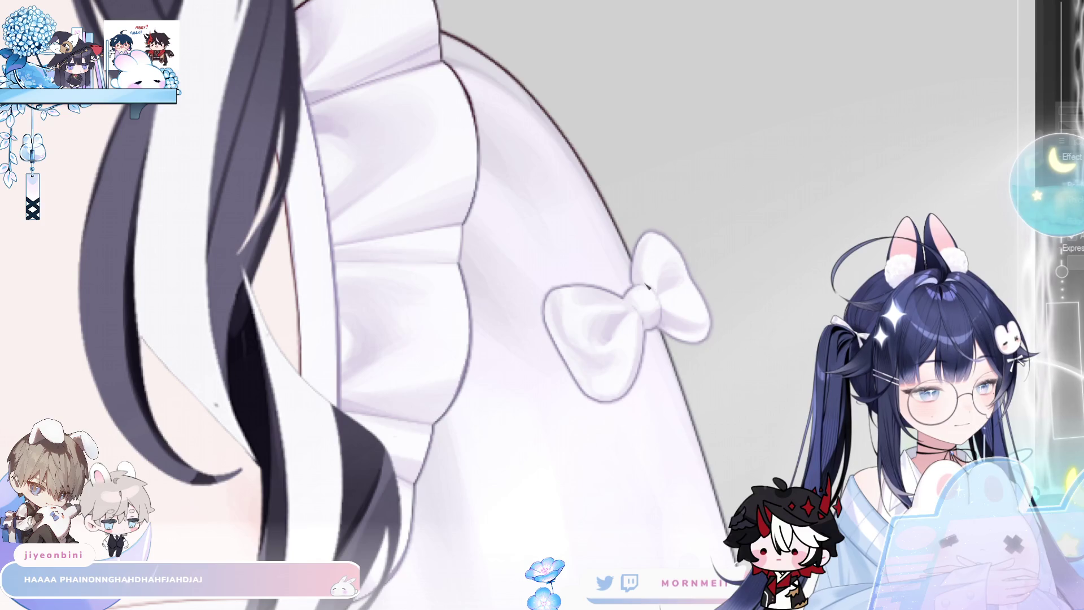
{"action": "scroll", "coordinate": [668, 224], "scroll_direction": "up", "scroll_amount": 1}
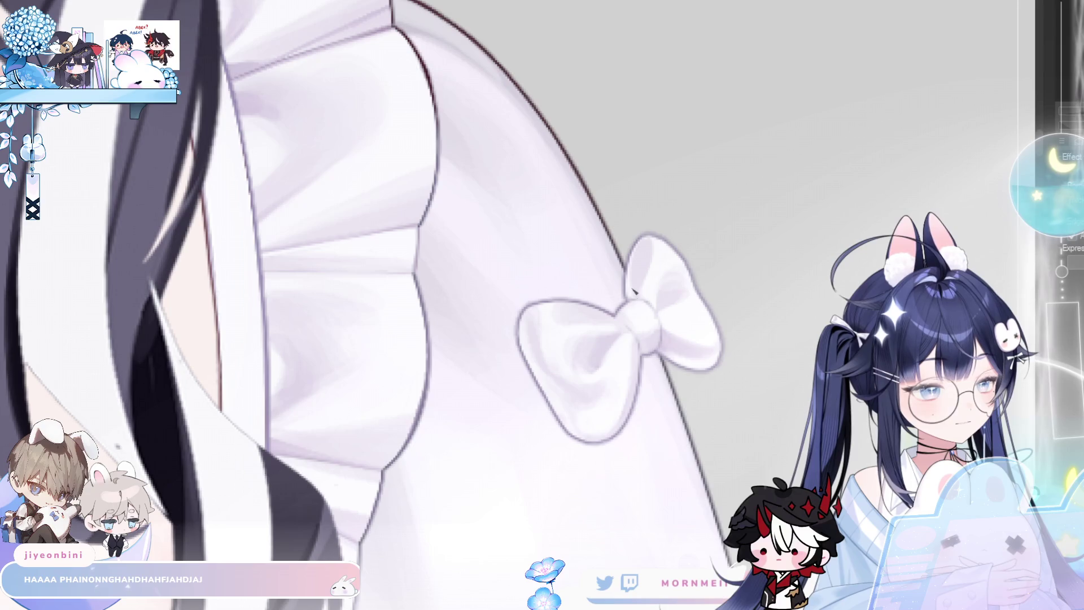
{"action": "key", "text": "h"}
{"action": "key", "text": "h"}
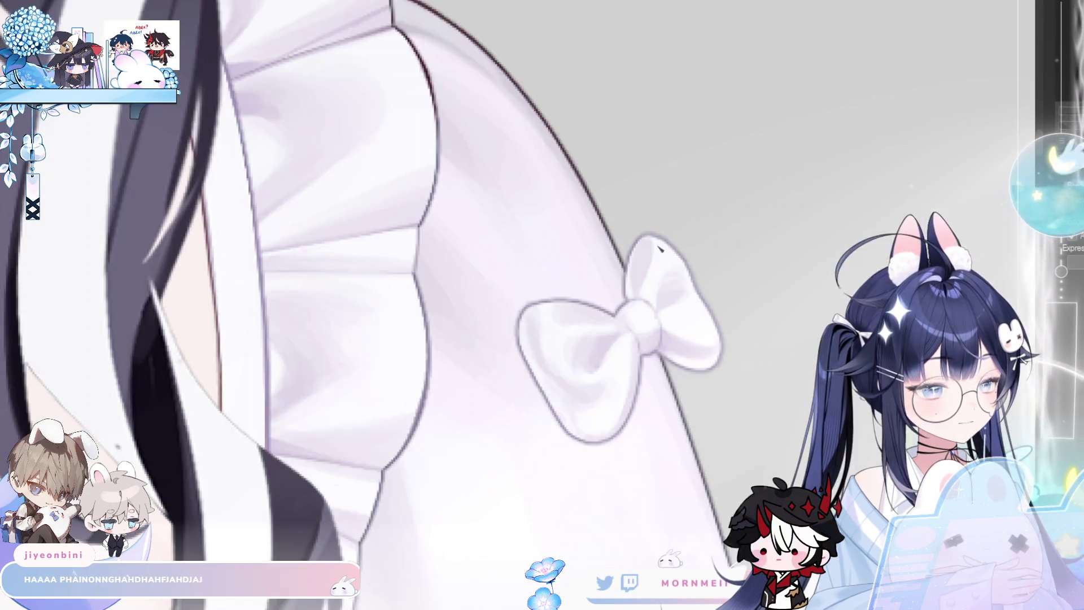
{"action": "key", "text": "h"}
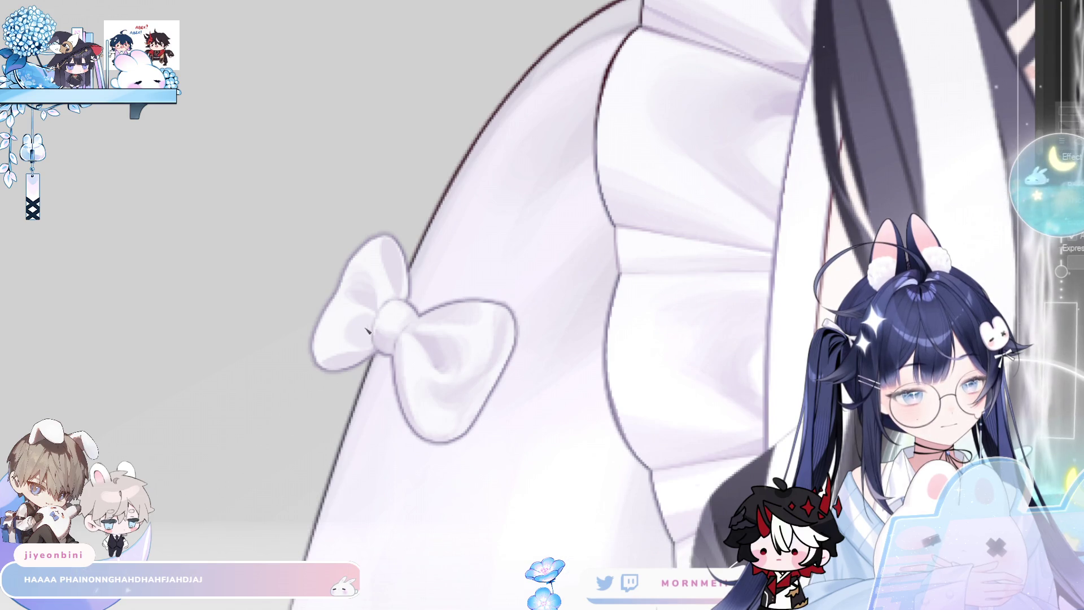
{"action": "left_click_drag", "start_coordinate": [497, 239], "coordinate": [705, 338]}
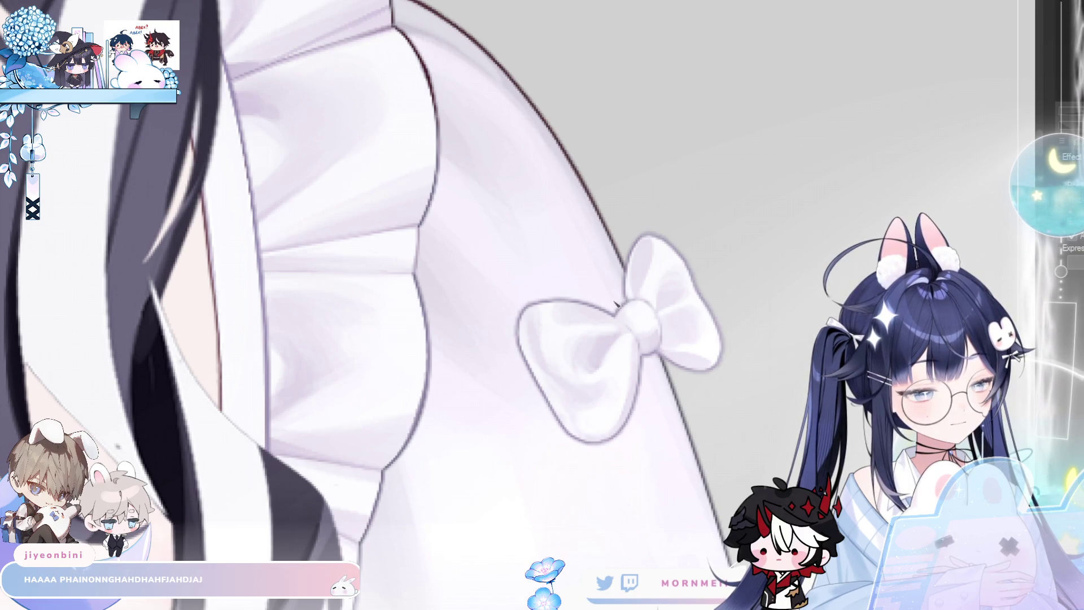
{"action": "left_click_drag", "start_coordinate": [636, 333], "coordinate": [457, 332]}
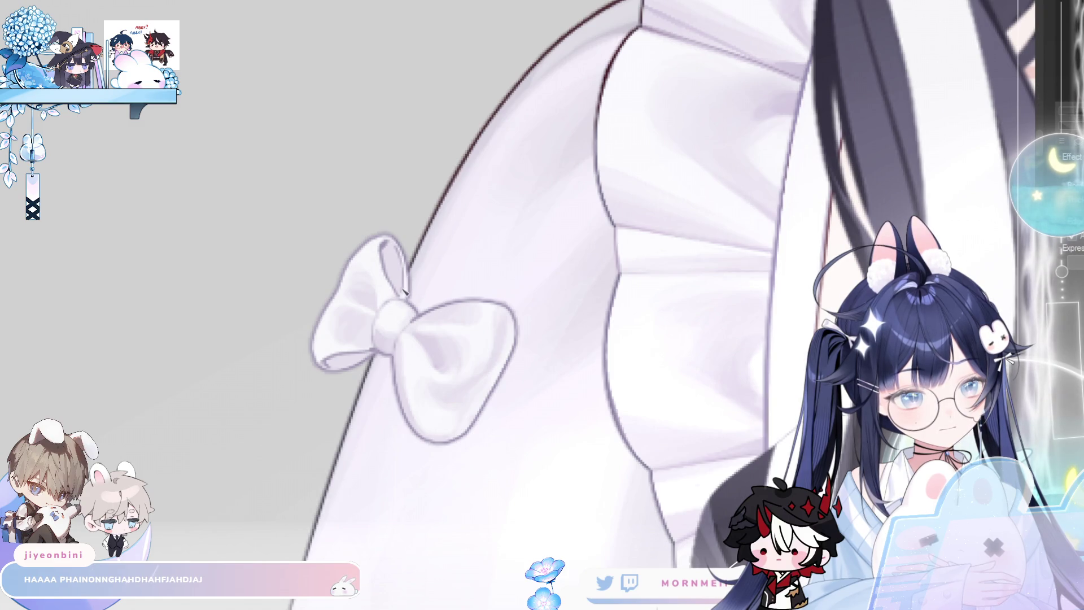
{"action": "scroll", "coordinate": [469, 286], "scroll_direction": "down", "scroll_amount": 5}
{"action": "scroll", "coordinate": [784, 213], "scroll_direction": "right", "scroll_amount": 5}
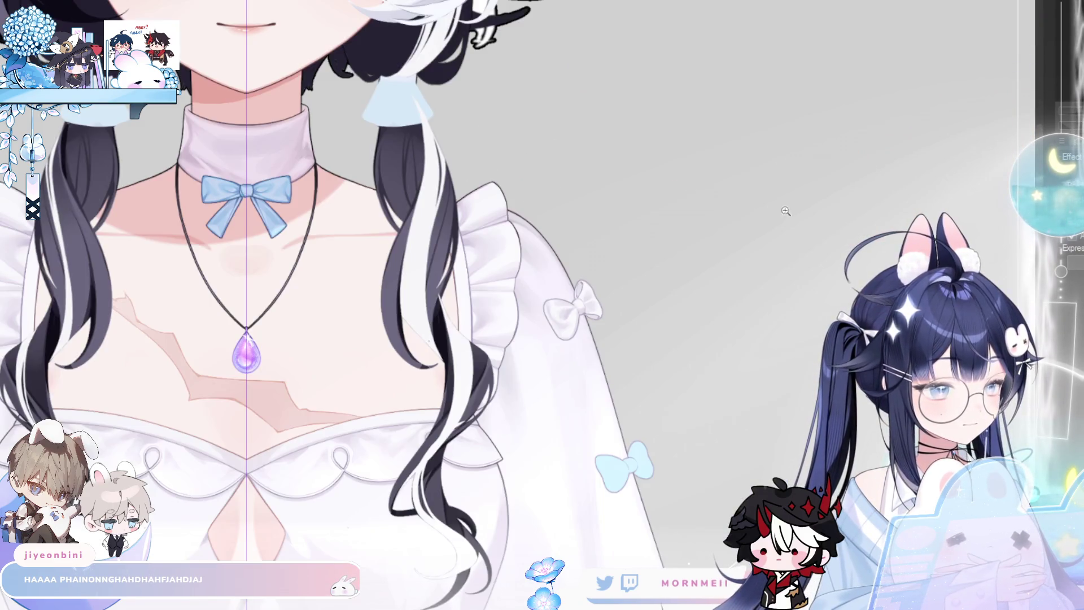
{"action": "scroll", "coordinate": [608, 312], "scroll_direction": "down", "scroll_amount": 3}
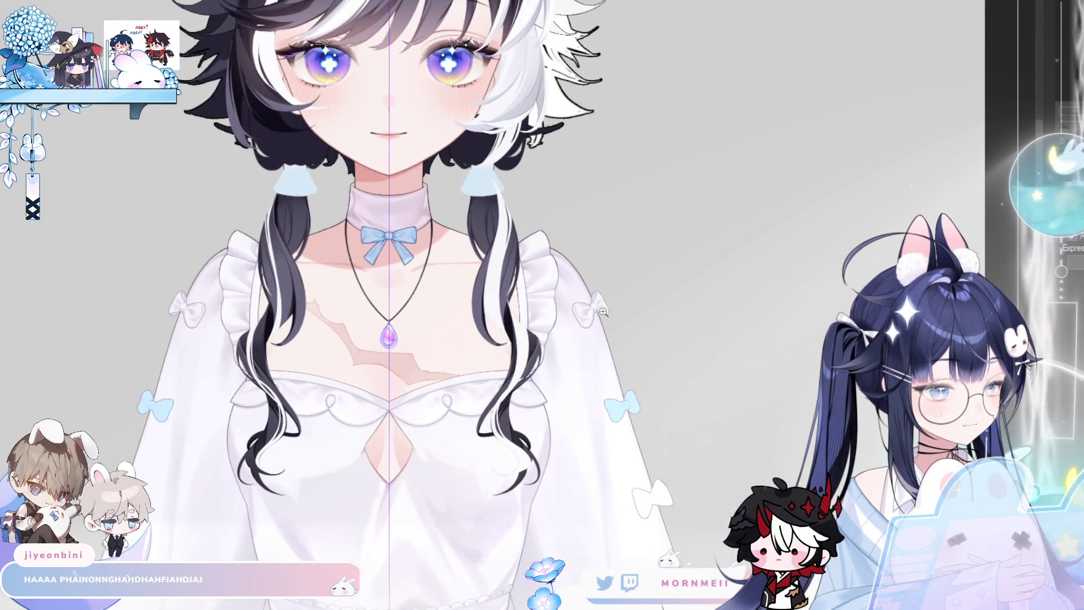
{"action": "scroll", "coordinate": [603, 311], "scroll_direction": "up", "scroll_amount": 5}
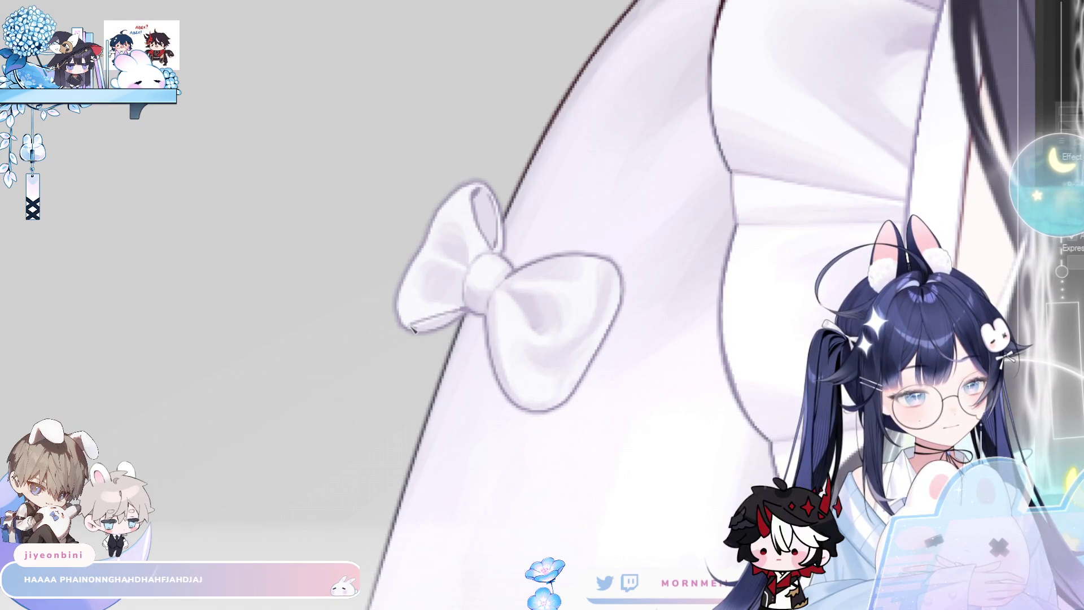
{"action": "scroll", "coordinate": [419, 329], "scroll_direction": "down", "scroll_amount": 5}
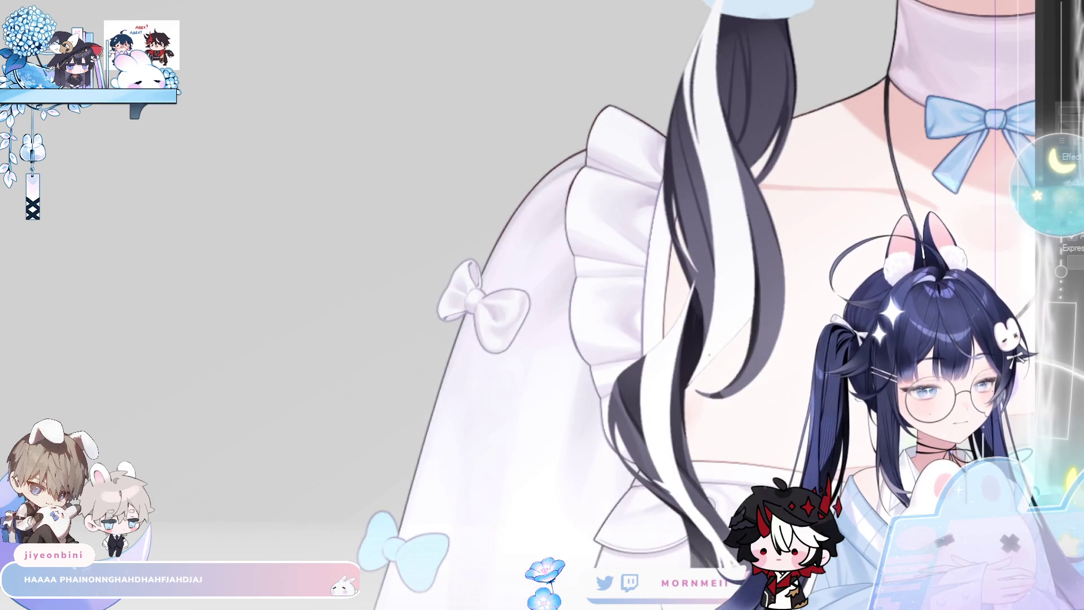
{"action": "scroll", "coordinate": [564, 302], "scroll_direction": "up", "scroll_amount": 2}
{"action": "scroll", "coordinate": [565, 302], "scroll_direction": "down", "scroll_amount": 3}
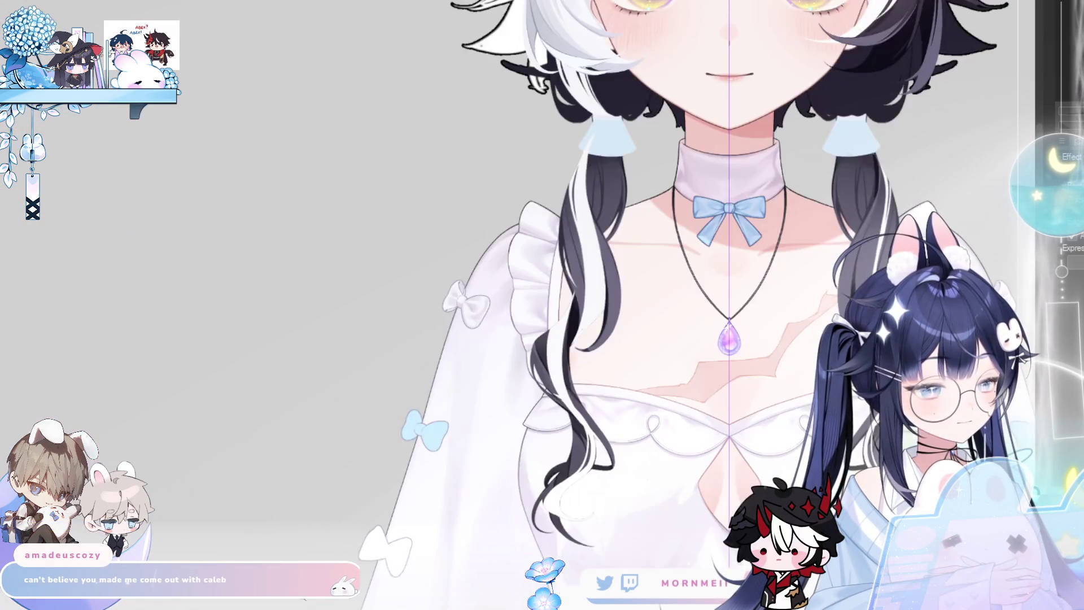
{"action": "scroll", "coordinate": [577, 303], "scroll_direction": "up", "scroll_amount": 5}
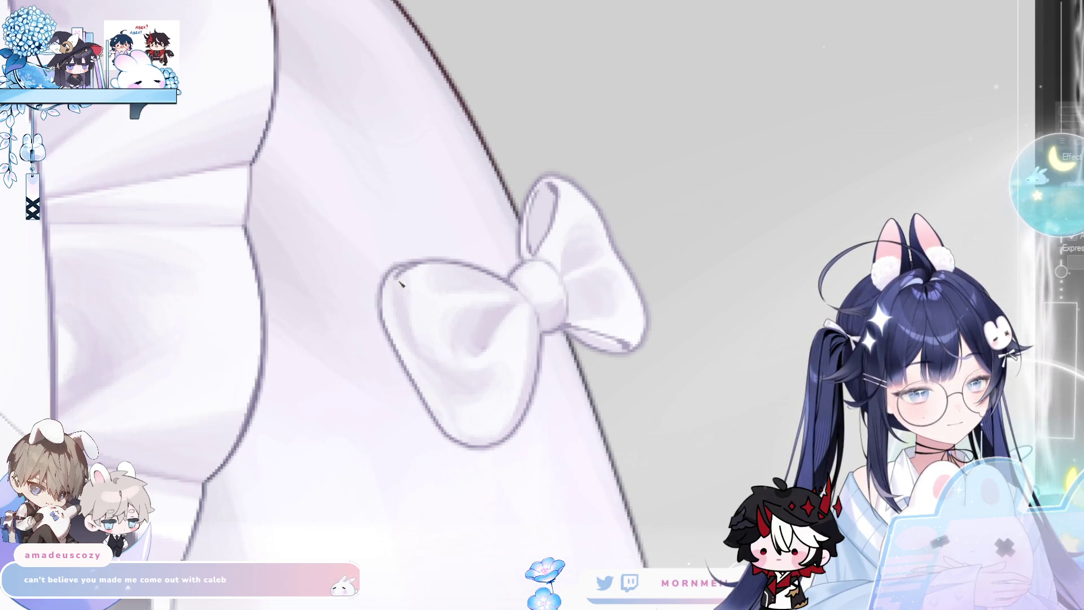
{"action": "scroll", "coordinate": [519, 314], "scroll_direction": "down", "scroll_amount": 3}
{"action": "scroll", "coordinate": [519, 314], "scroll_direction": "down", "scroll_amount": 2}
{"action": "scroll", "coordinate": [547, 293], "scroll_direction": "up", "scroll_amount": 2}
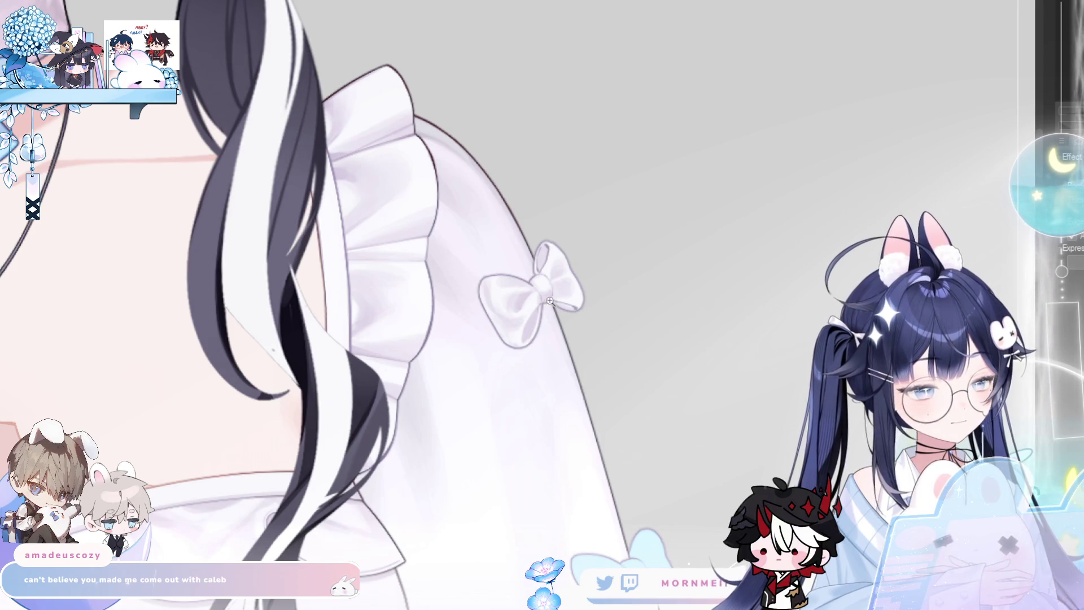
{"action": "scroll", "coordinate": [558, 294], "scroll_direction": "down", "scroll_amount": 2}
{"action": "scroll", "coordinate": [577, 289], "scroll_direction": "up", "scroll_amount": 3}
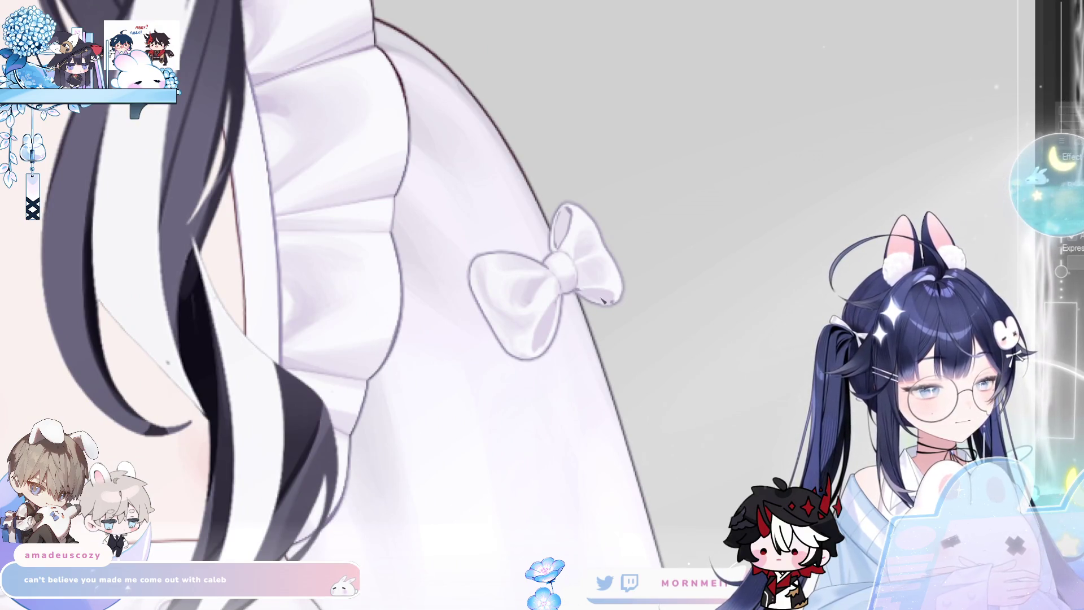
{"action": "scroll", "coordinate": [645, 288], "scroll_direction": "down", "scroll_amount": 3}
{"action": "key", "text": "h"}
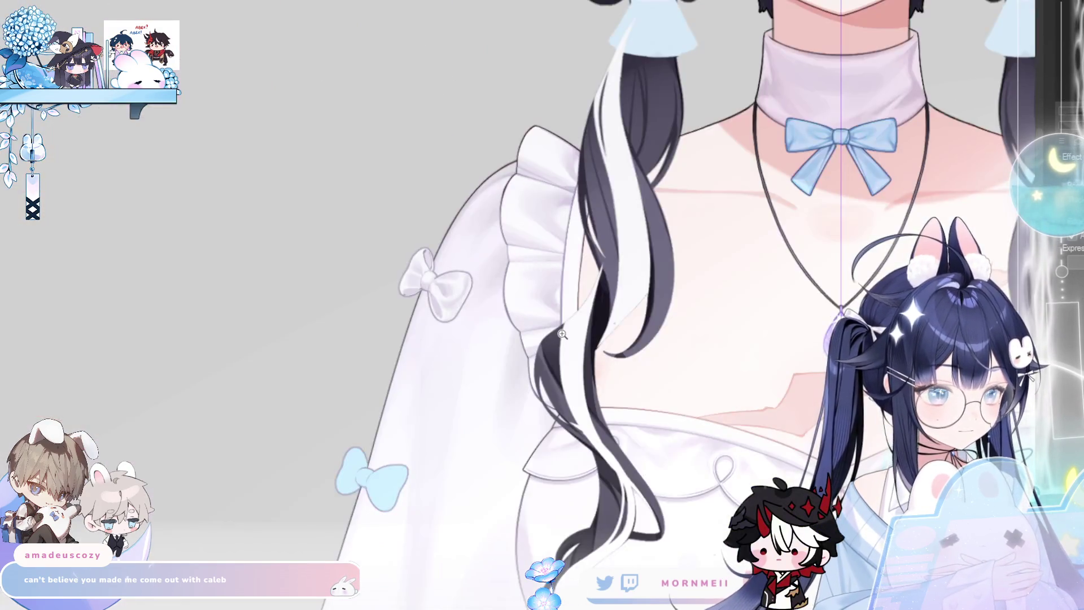
{"action": "key", "text": "h"}
{"action": "scroll", "coordinate": [616, 254], "scroll_direction": "up", "scroll_amount": 3}
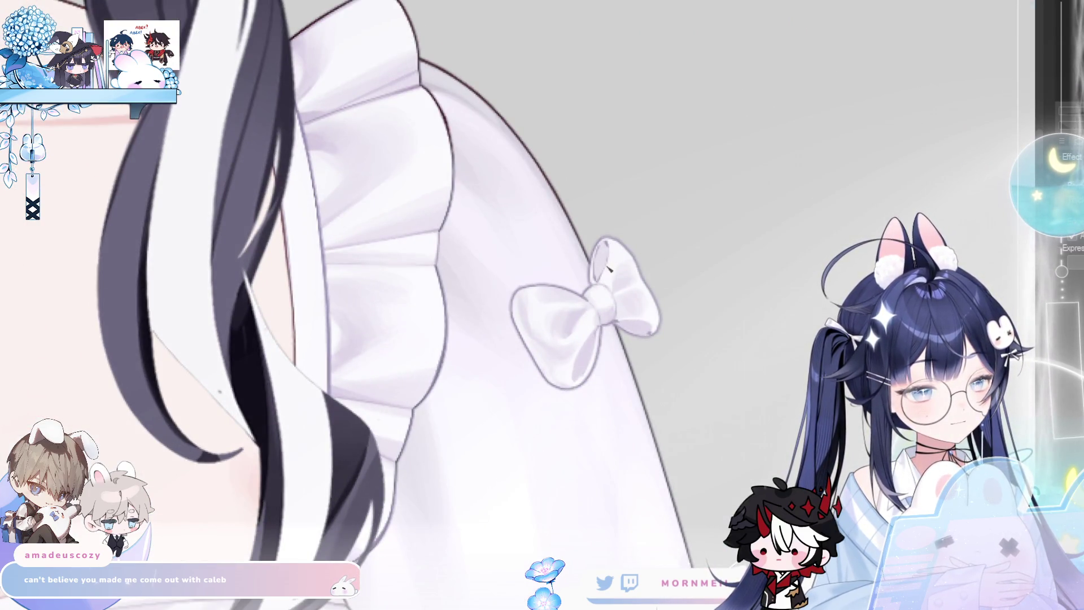
{"action": "scroll", "coordinate": [635, 235], "scroll_direction": "down", "scroll_amount": 4}
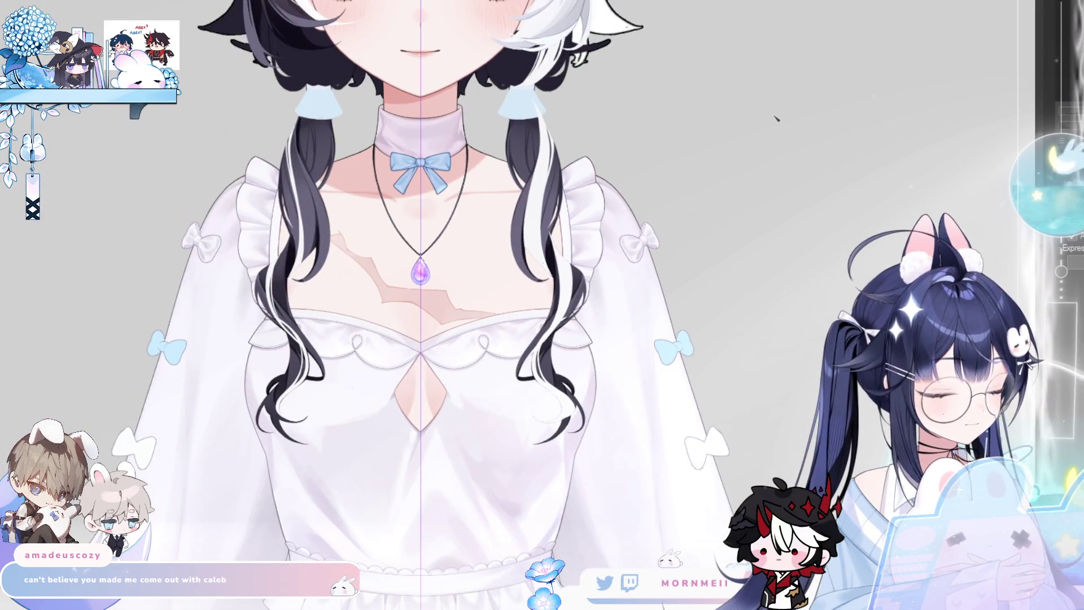
{"action": "key", "text": "h"}
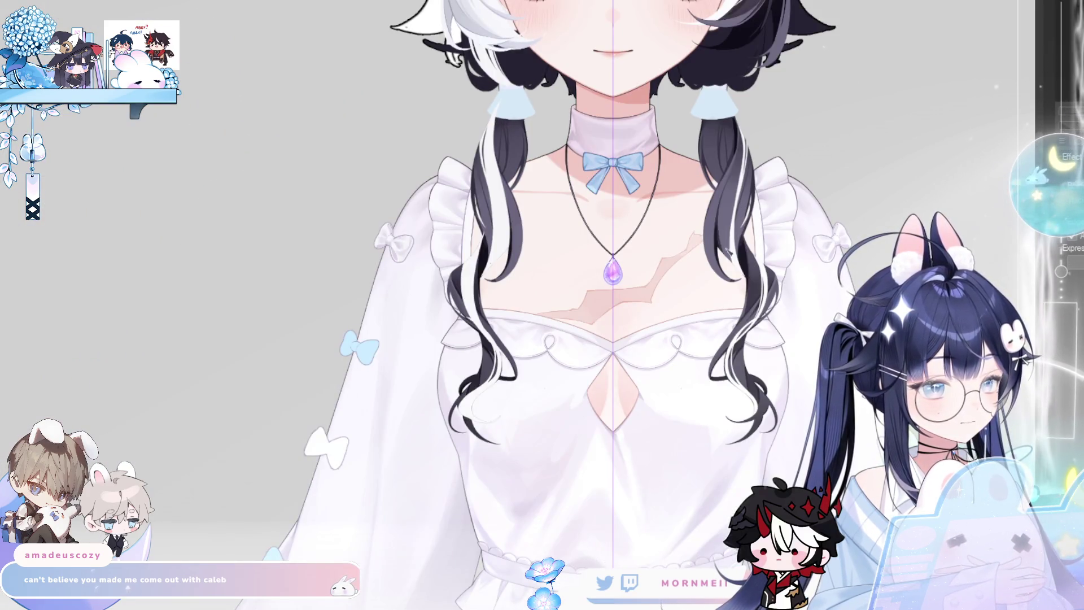
{"action": "key", "text": "h"}
{"action": "scroll", "coordinate": [648, 225], "scroll_direction": "up", "scroll_amount": 3}
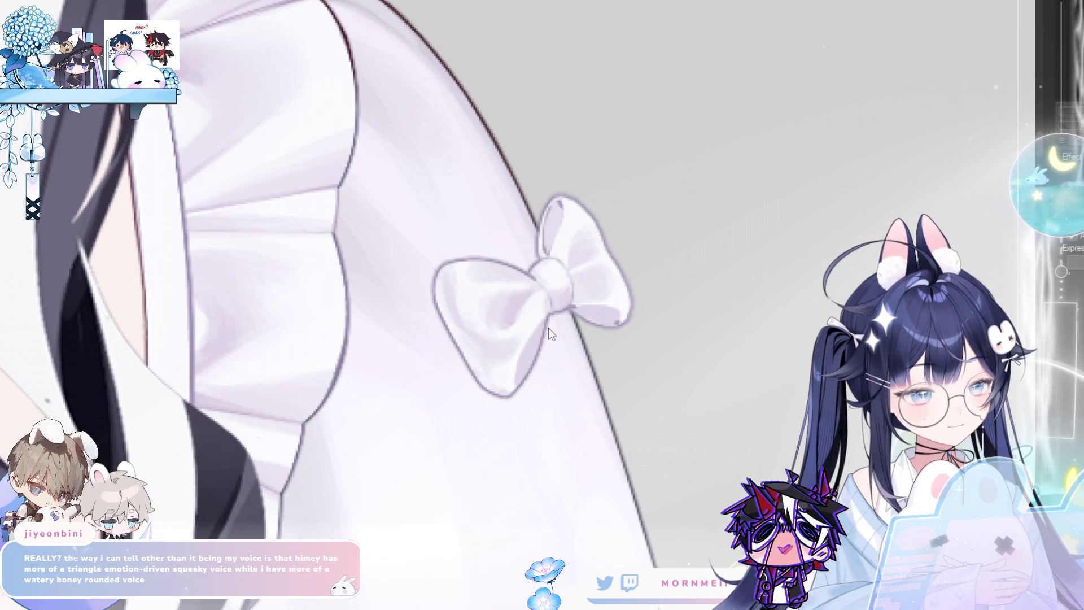
{"action": "left_click_drag", "start_coordinate": [550, 334], "coordinate": [501, 407]}
{"action": "key", "text": "ctrl+z"}
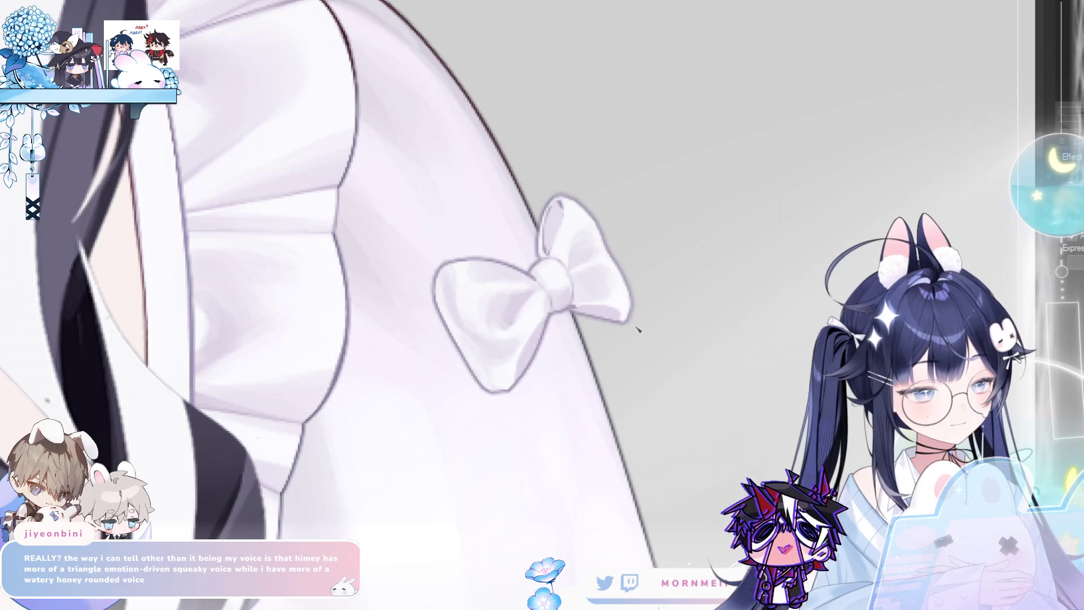
{"action": "key", "text": "h"}
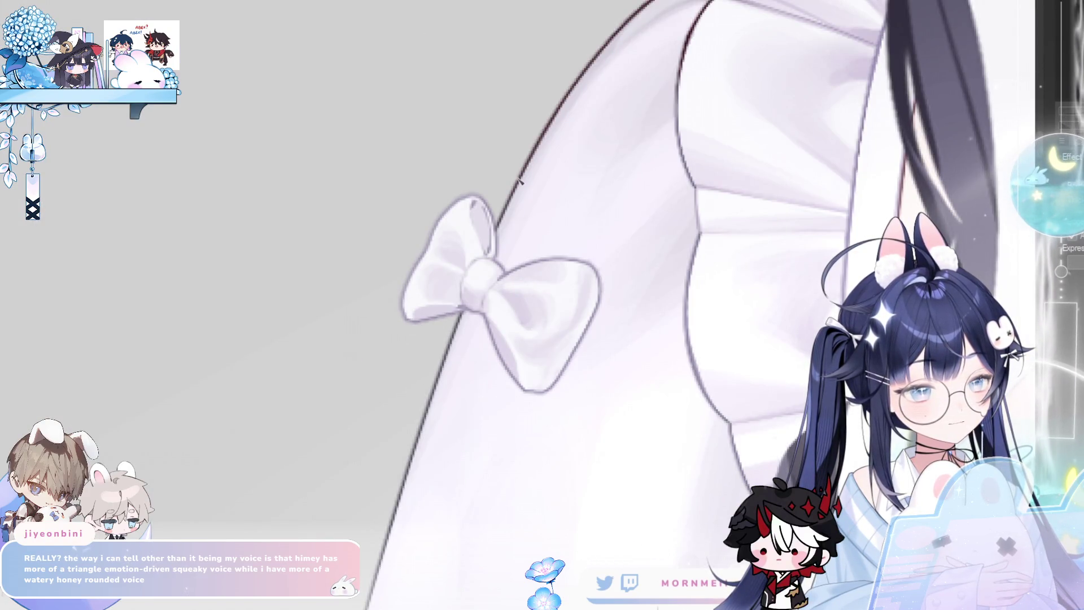
{"action": "key", "text": "h"}
{"action": "key", "text": "h"}
{"action": "key", "text": "h"}
{"action": "key", "text": "h"}
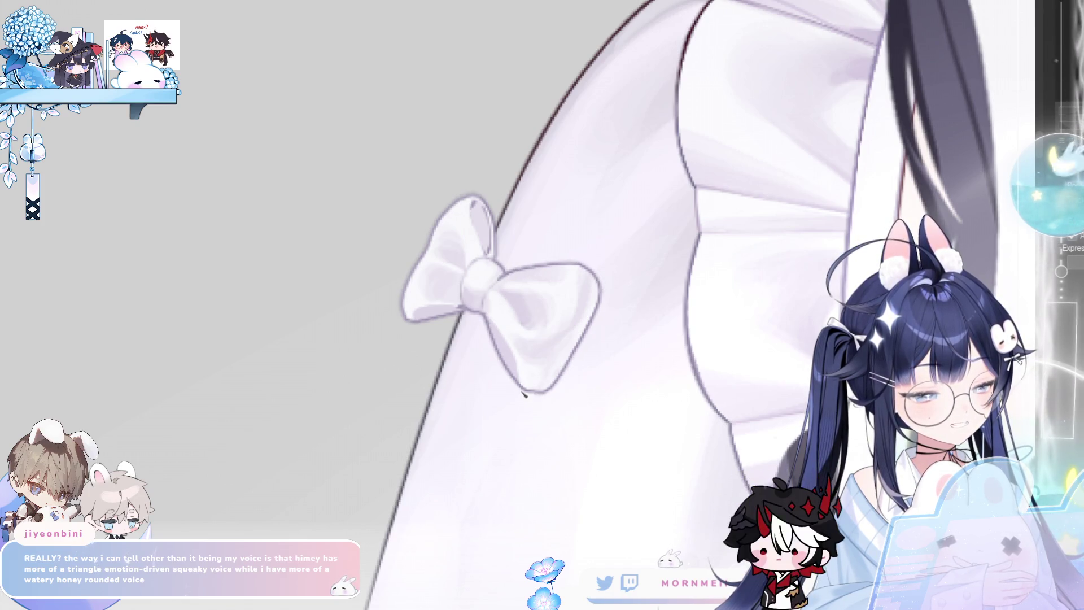
{"action": "scroll", "coordinate": [596, 342], "scroll_direction": "down", "scroll_amount": 1}
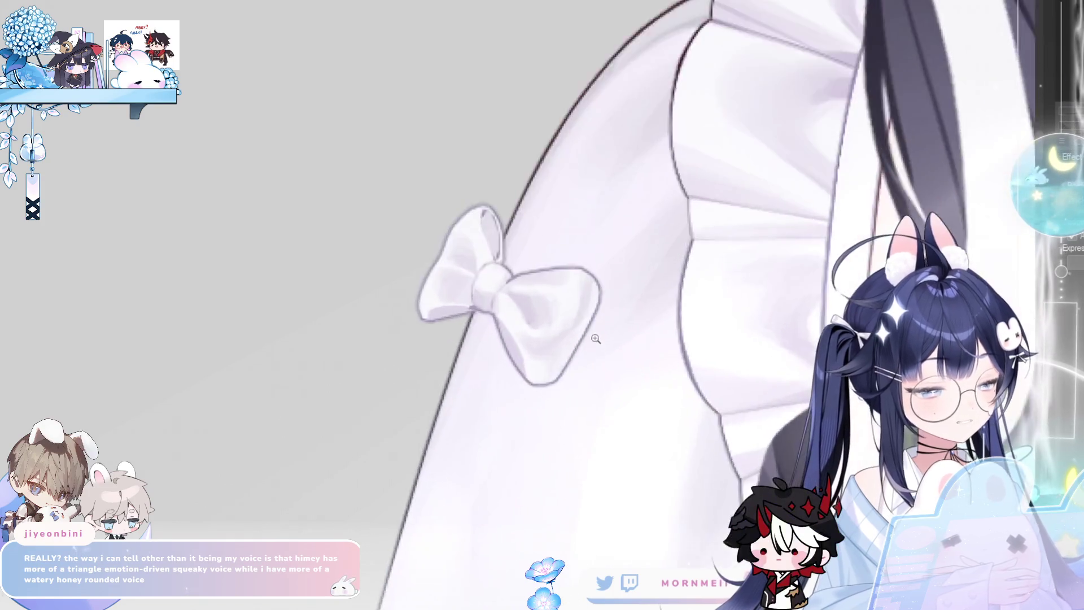
{"action": "key", "text": "h"}
{"action": "scroll", "coordinate": [656, 321], "scroll_direction": "up", "scroll_amount": 3}
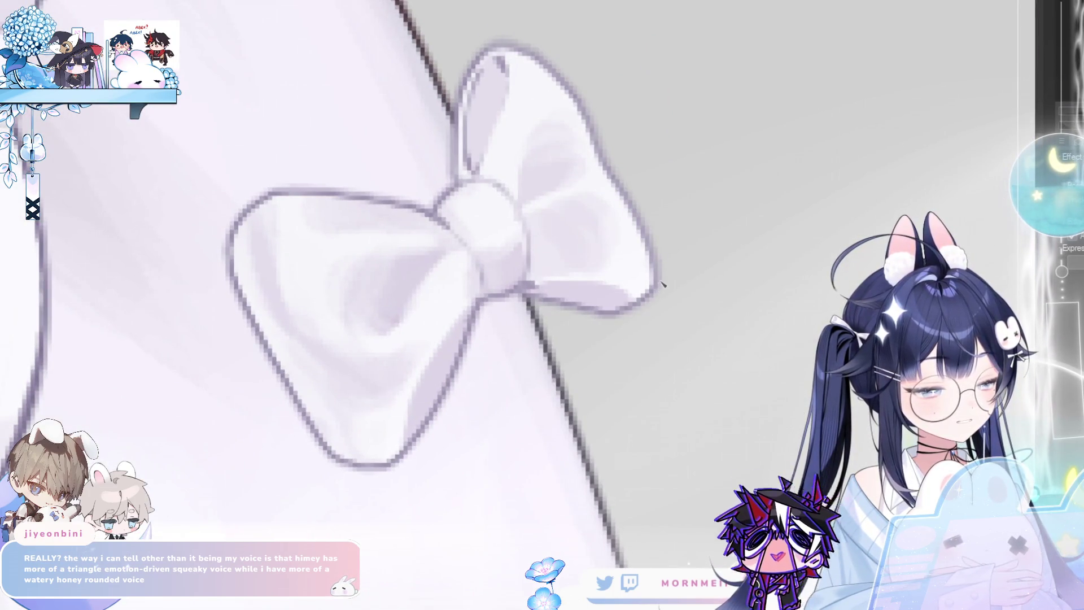
{"action": "scroll", "coordinate": [658, 300], "scroll_direction": "down", "scroll_amount": 5}
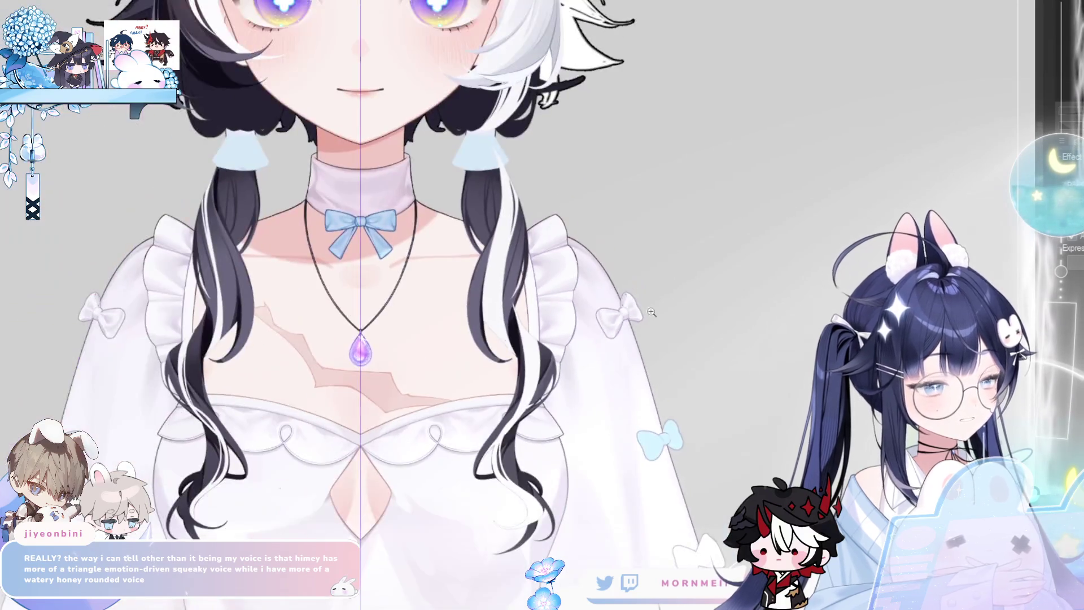
{"action": "key", "text": "h"}
{"action": "scroll", "coordinate": [645, 313], "scroll_direction": "up", "scroll_amount": 4}
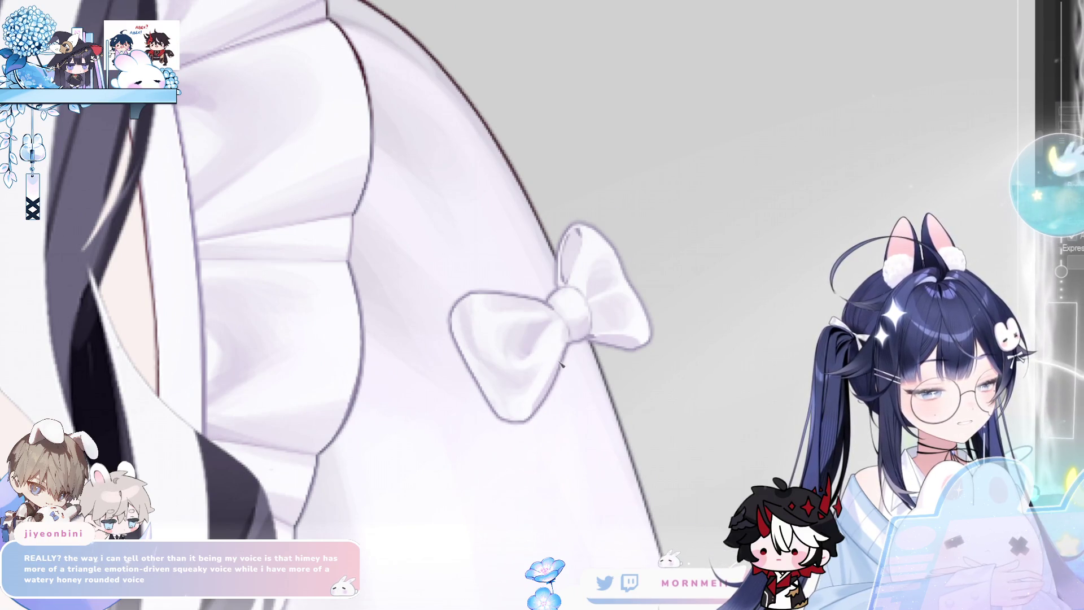
{"action": "key", "text": "h"}
{"action": "key", "text": "h"}
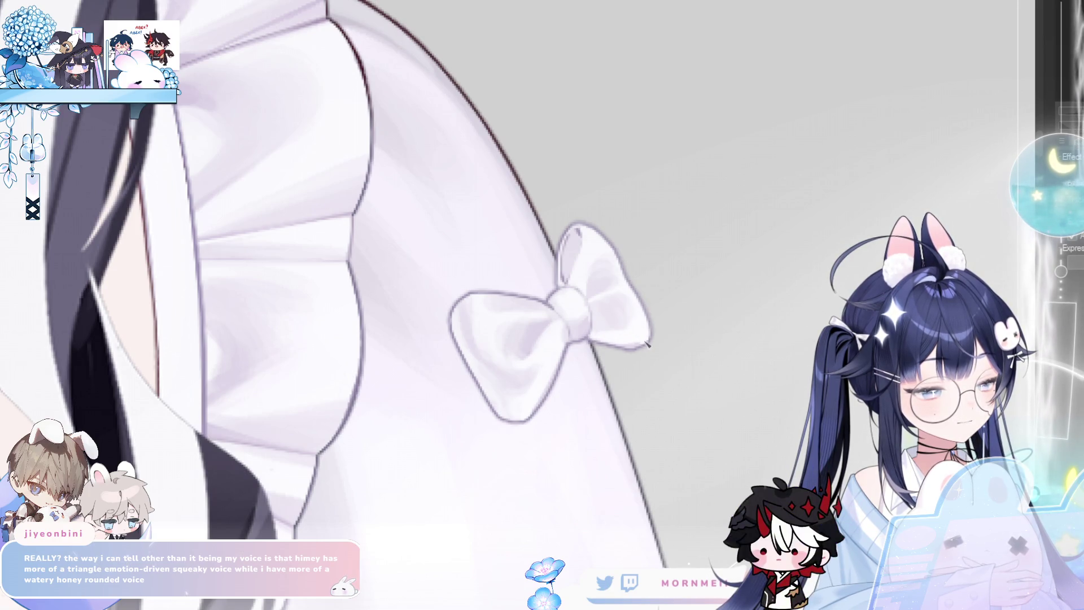
{"action": "key", "text": "h"}
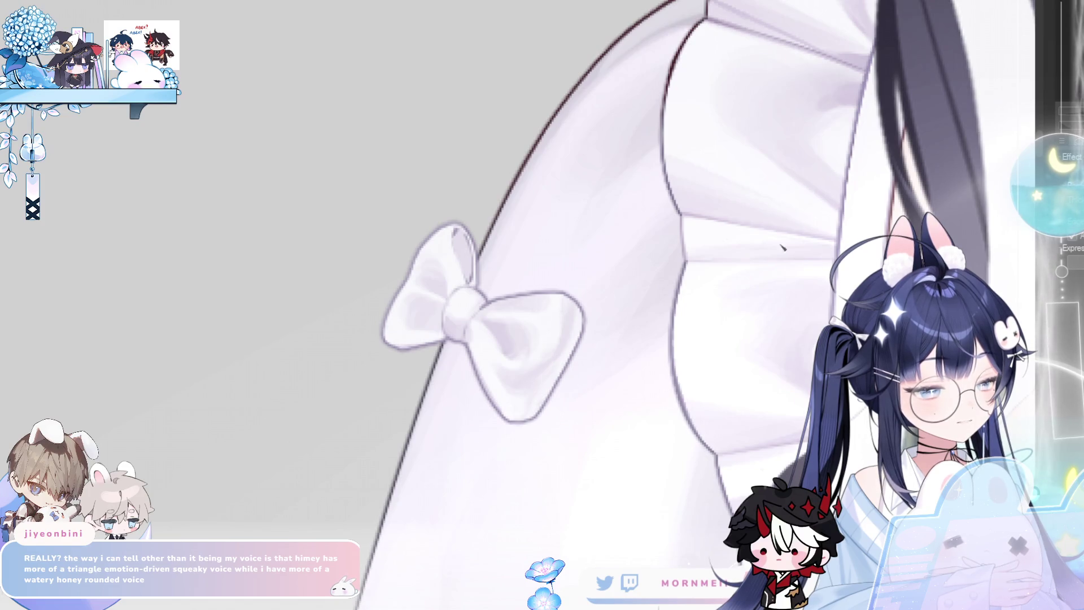
{"action": "scroll", "coordinate": [618, 273], "scroll_direction": "down", "scroll_amount": 3}
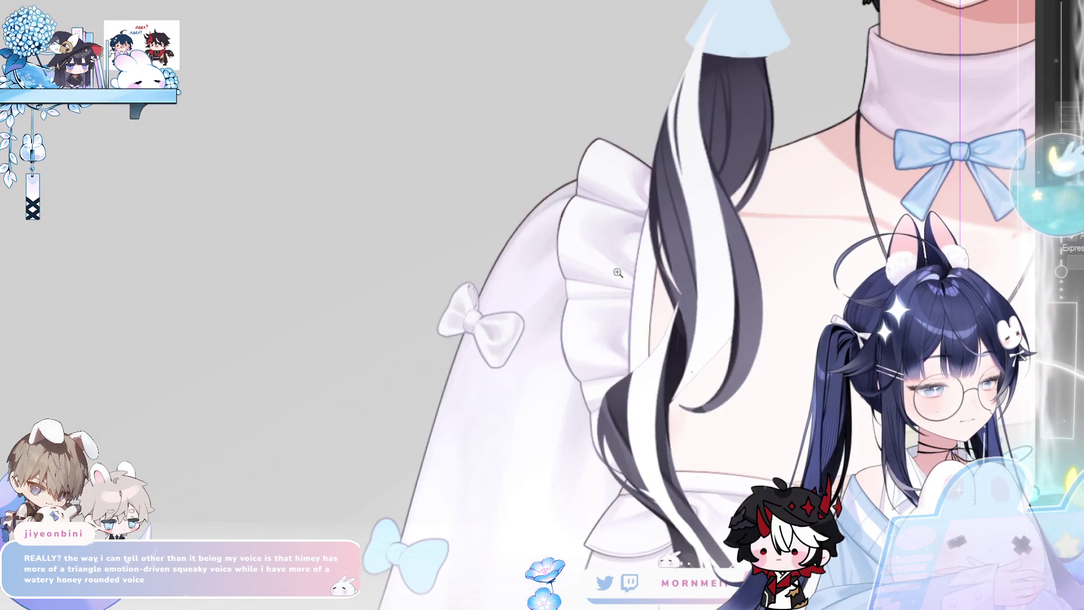
{"action": "scroll", "coordinate": [617, 273], "scroll_direction": "down", "scroll_amount": 4}
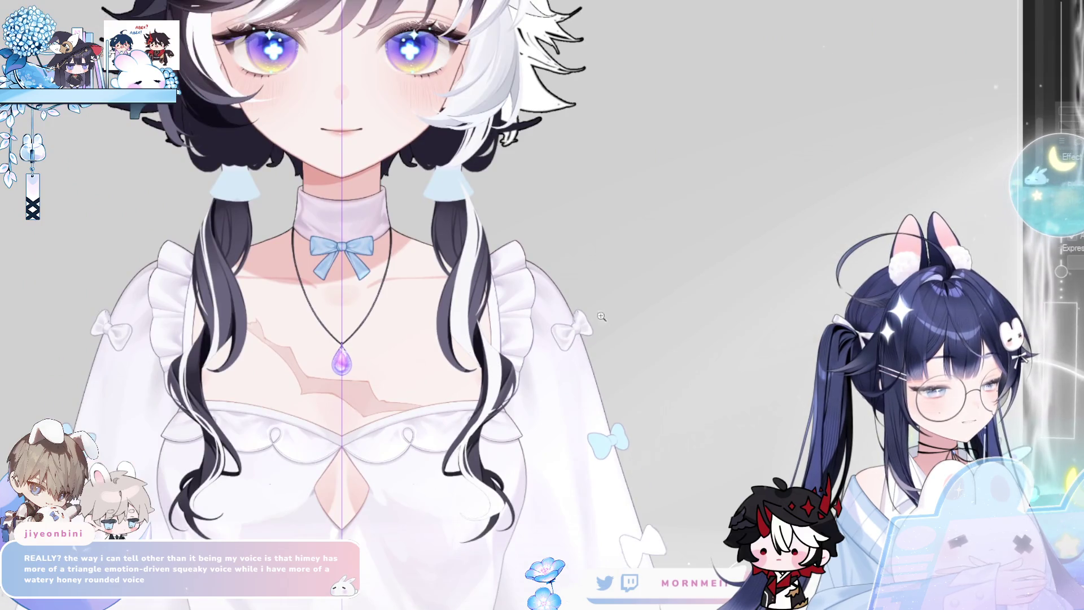
{"action": "scroll", "coordinate": [589, 320], "scroll_direction": "up", "scroll_amount": 5}
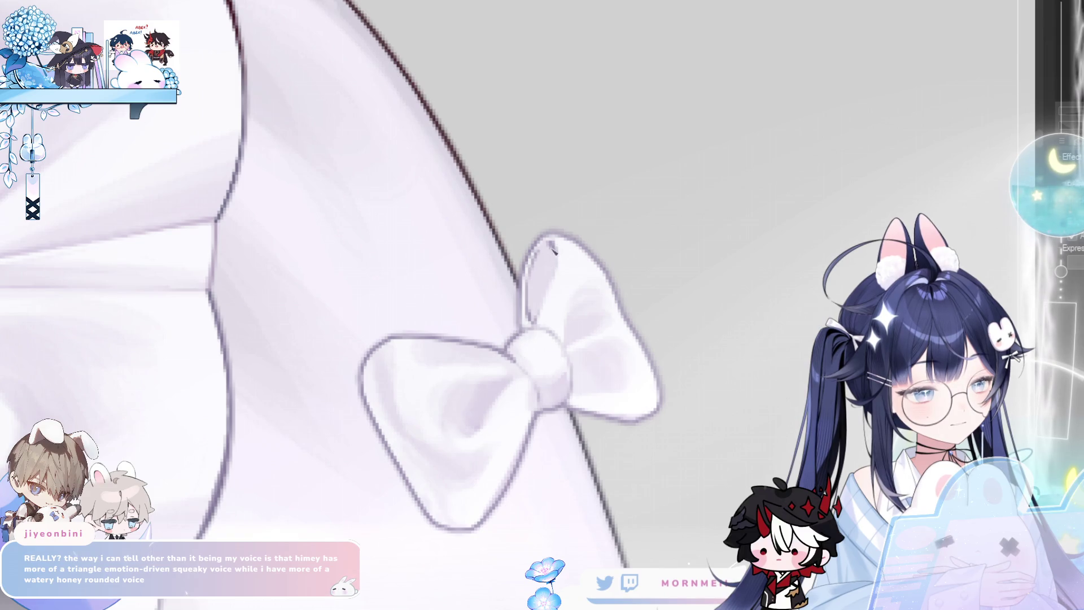
{"action": "scroll", "coordinate": [556, 295], "scroll_direction": "down", "scroll_amount": 3}
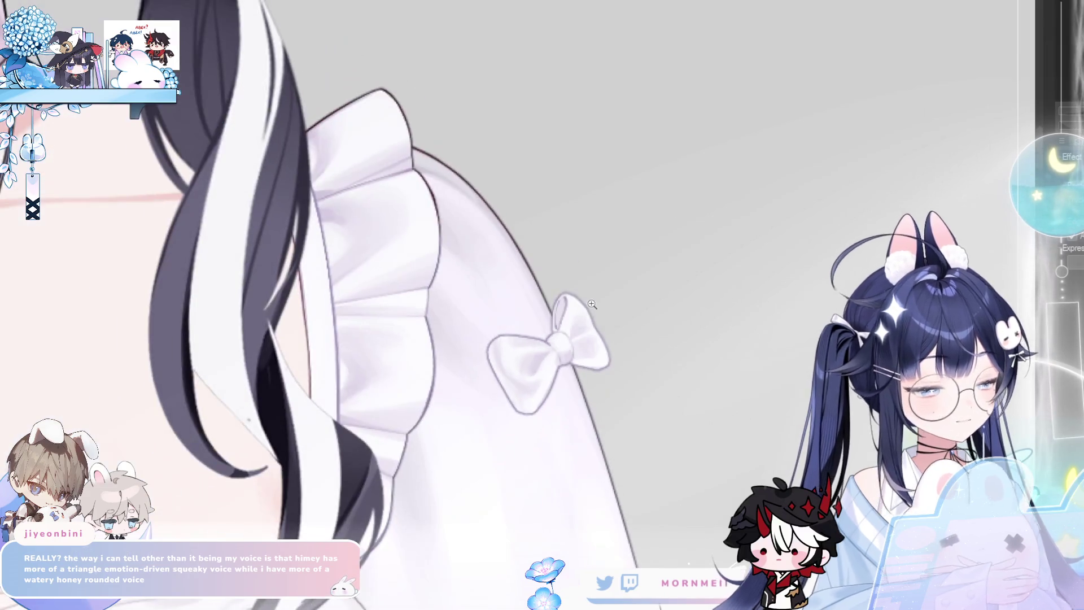
{"action": "scroll", "coordinate": [615, 353], "scroll_direction": "up", "scroll_amount": 1}
{"action": "scroll", "coordinate": [615, 352], "scroll_direction": "up", "scroll_amount": 2}
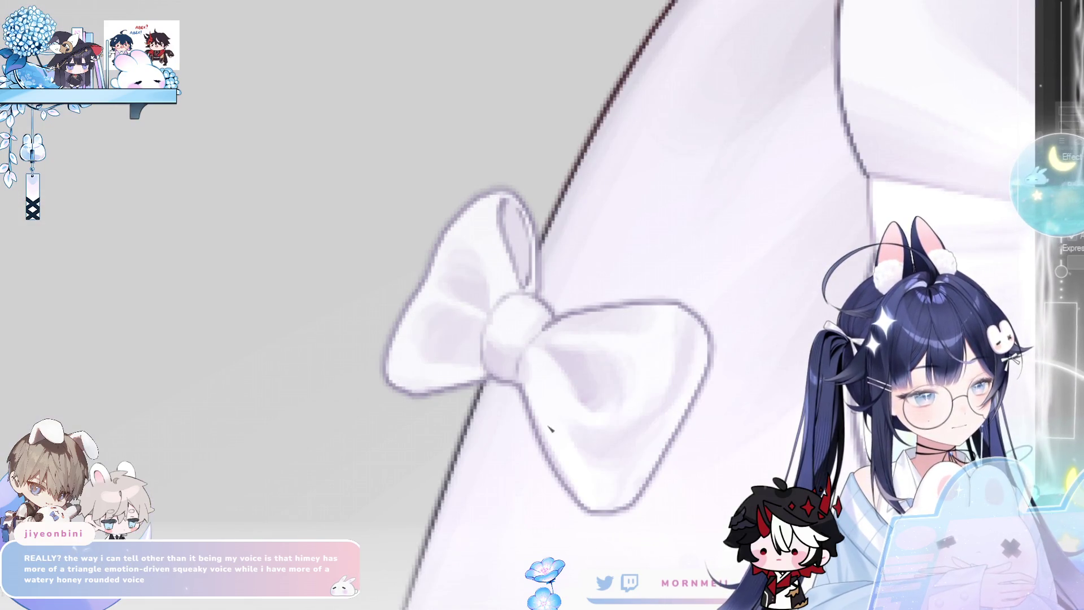
{"action": "scroll", "coordinate": [633, 343], "scroll_direction": "down", "scroll_amount": 3}
{"action": "scroll", "coordinate": [624, 239], "scroll_direction": "up", "scroll_amount": 2}
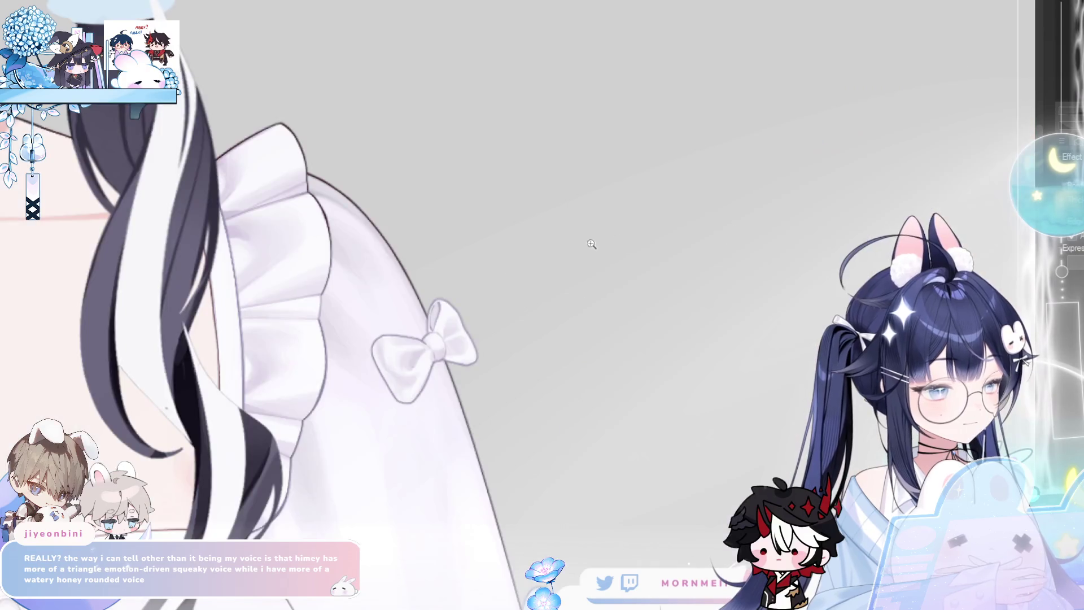
{"action": "scroll", "coordinate": [528, 310], "scroll_direction": "up", "scroll_amount": 2}
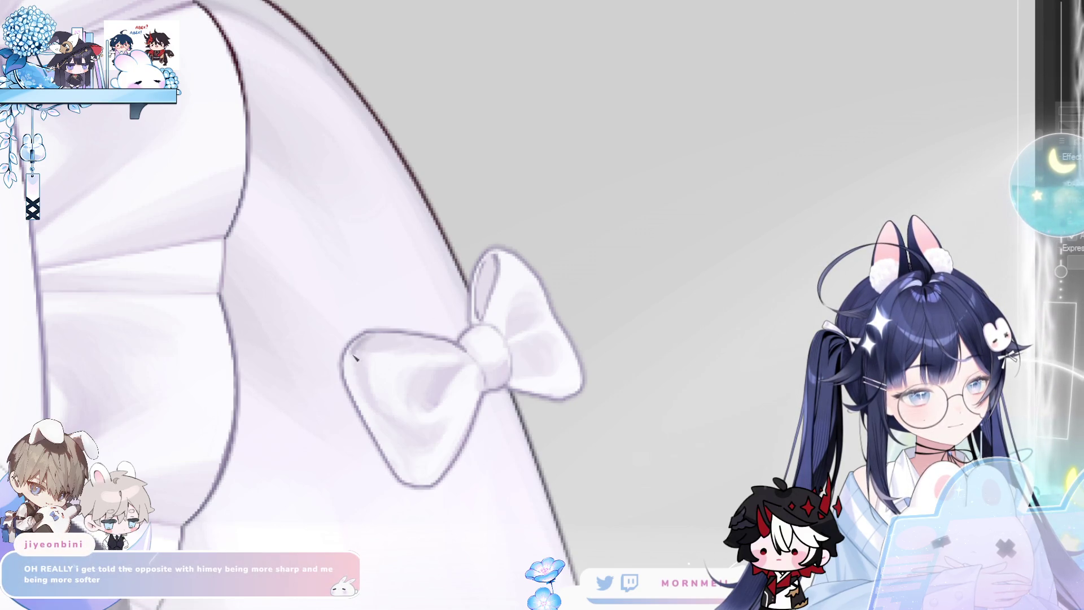
{"action": "scroll", "coordinate": [440, 344], "scroll_direction": "down", "scroll_amount": 4}
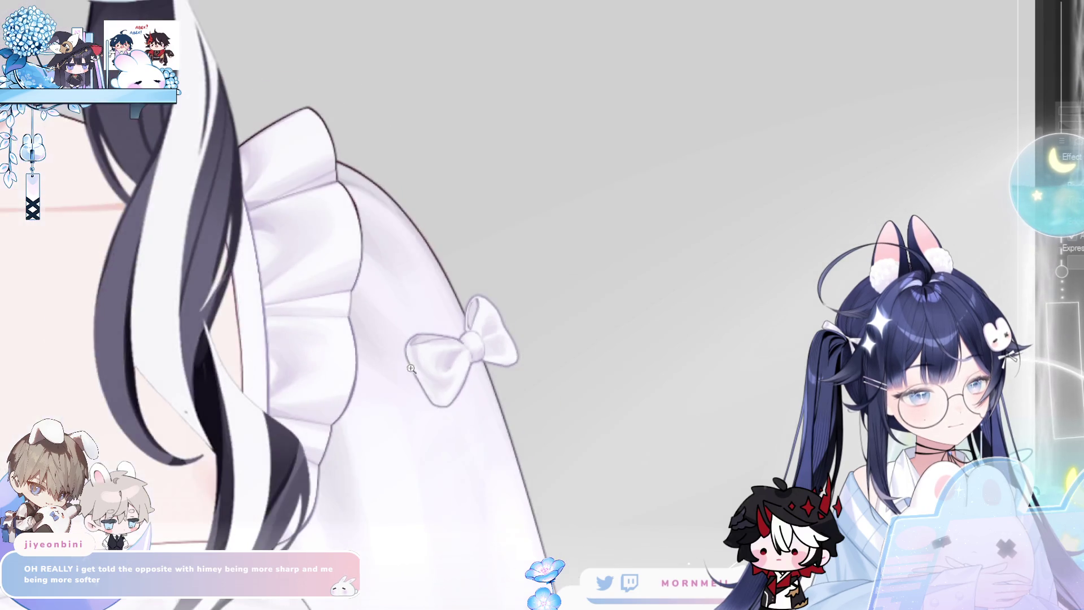
{"action": "scroll", "coordinate": [441, 343], "scroll_direction": "up", "scroll_amount": 3}
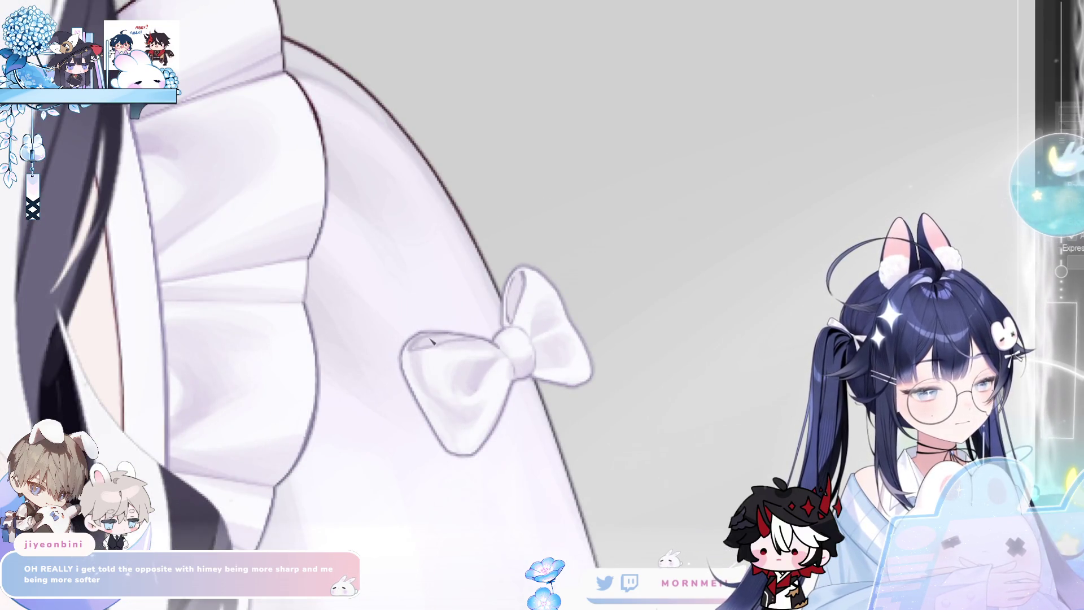
{"action": "scroll", "coordinate": [440, 342], "scroll_direction": "down", "scroll_amount": 5}
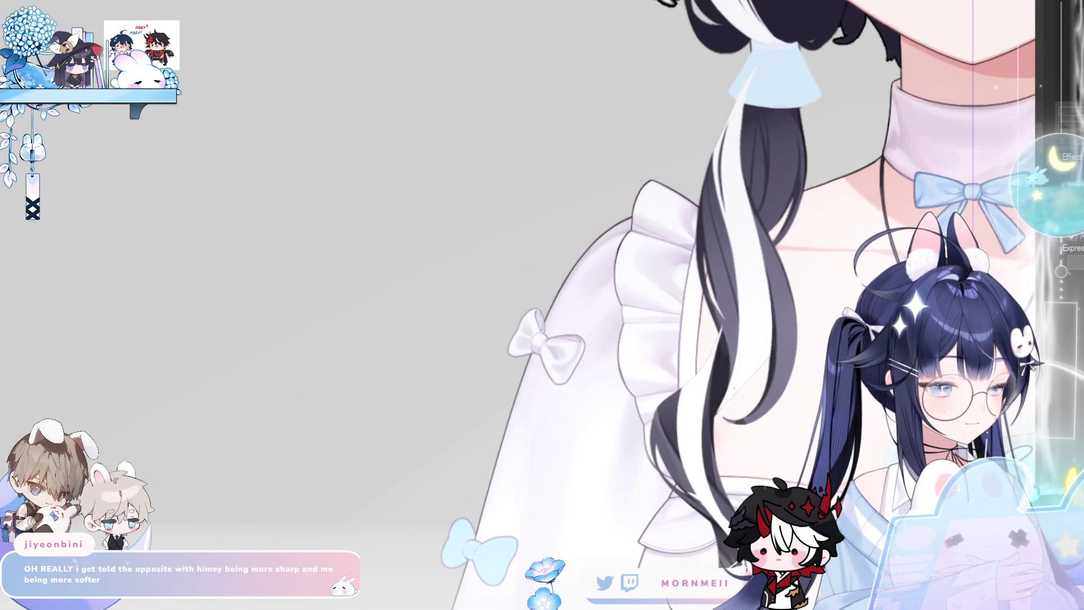
{"action": "key", "text": "h"}
{"action": "scroll", "coordinate": [599, 295], "scroll_direction": "down", "scroll_amount": 2}
{"action": "key", "text": "h"}
{"action": "key", "text": "h"}
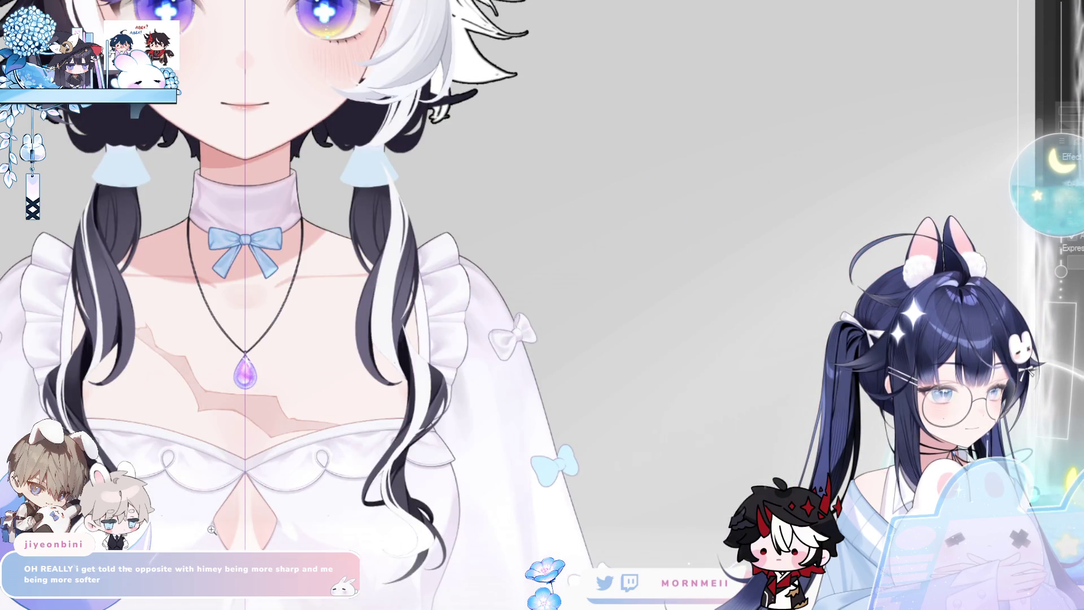
{"action": "scroll", "coordinate": [527, 333], "scroll_direction": "up", "scroll_amount": 4}
{"action": "scroll", "coordinate": [683, 265], "scroll_direction": "down", "scroll_amount": 1}
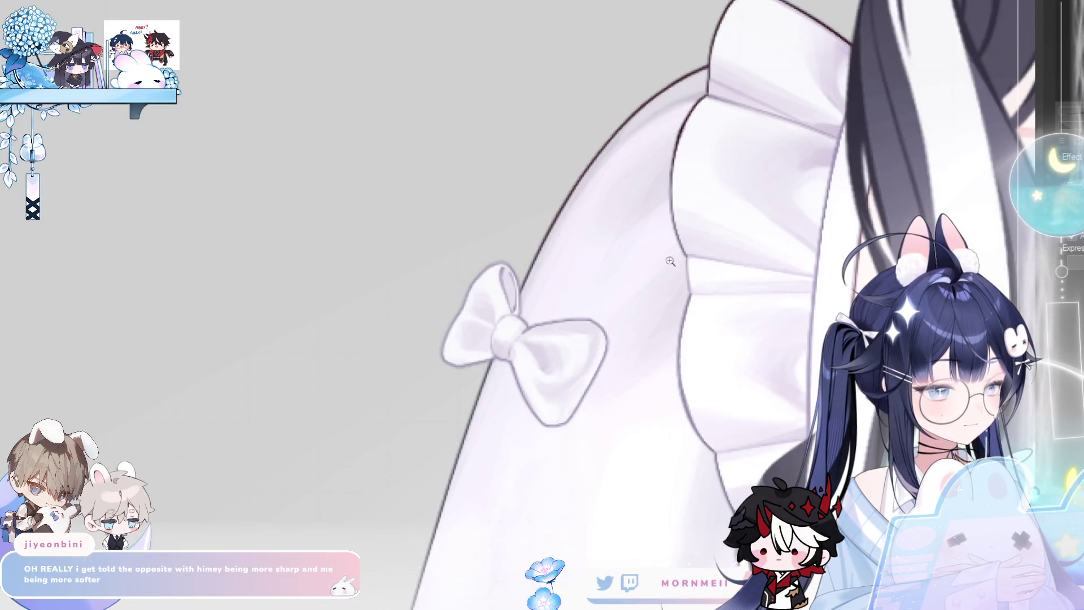
{"action": "scroll", "coordinate": [681, 263], "scroll_direction": "up", "scroll_amount": 1}
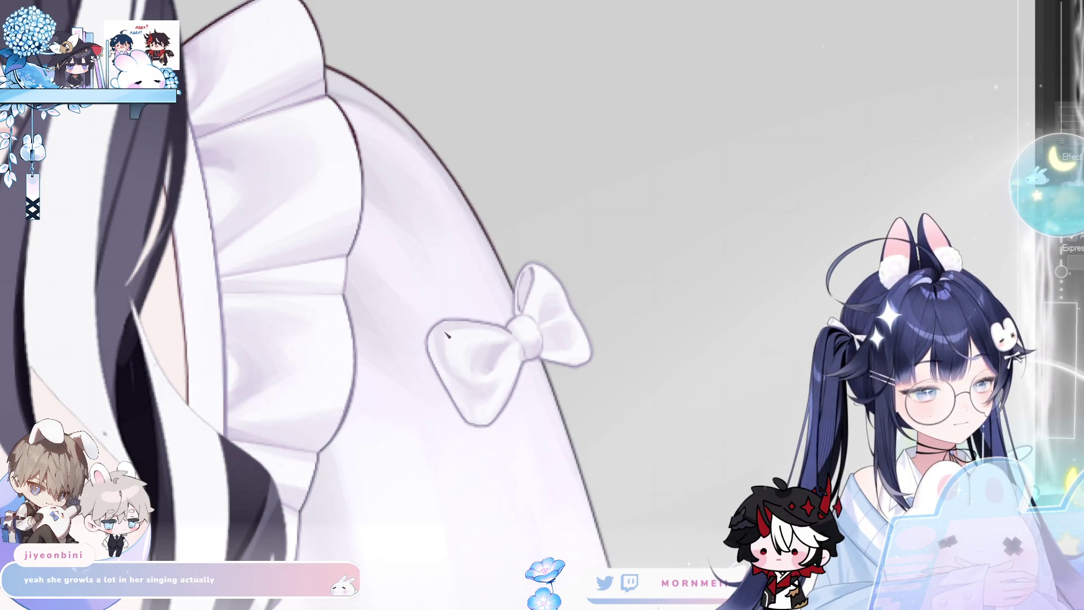
{"action": "scroll", "coordinate": [500, 340], "scroll_direction": "down", "scroll_amount": 3}
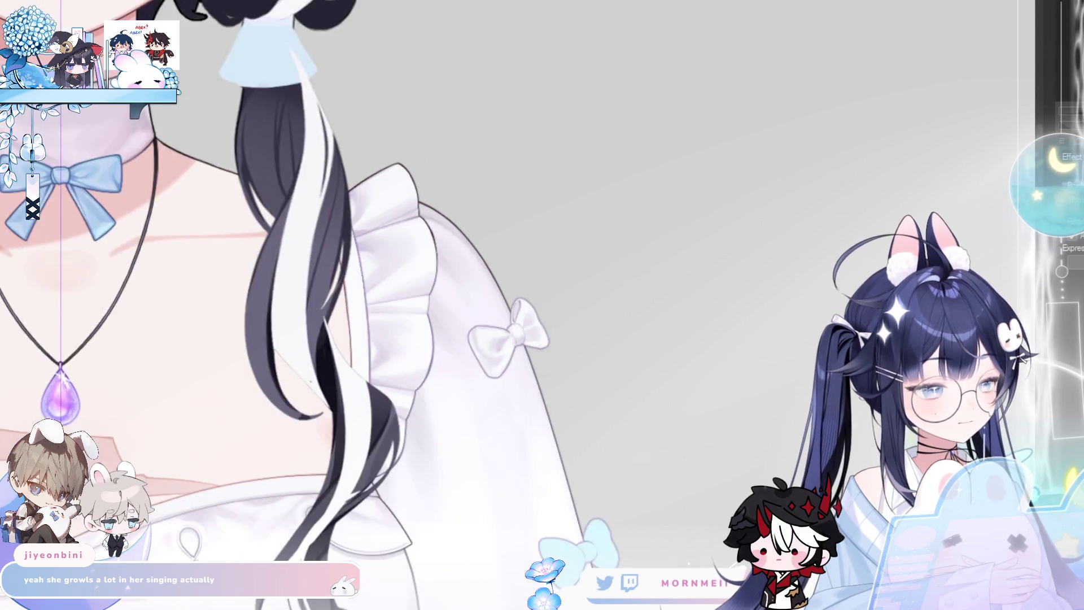
{"action": "scroll", "coordinate": [499, 339], "scroll_direction": "up", "scroll_amount": 2}
{"action": "key", "text": "h"}
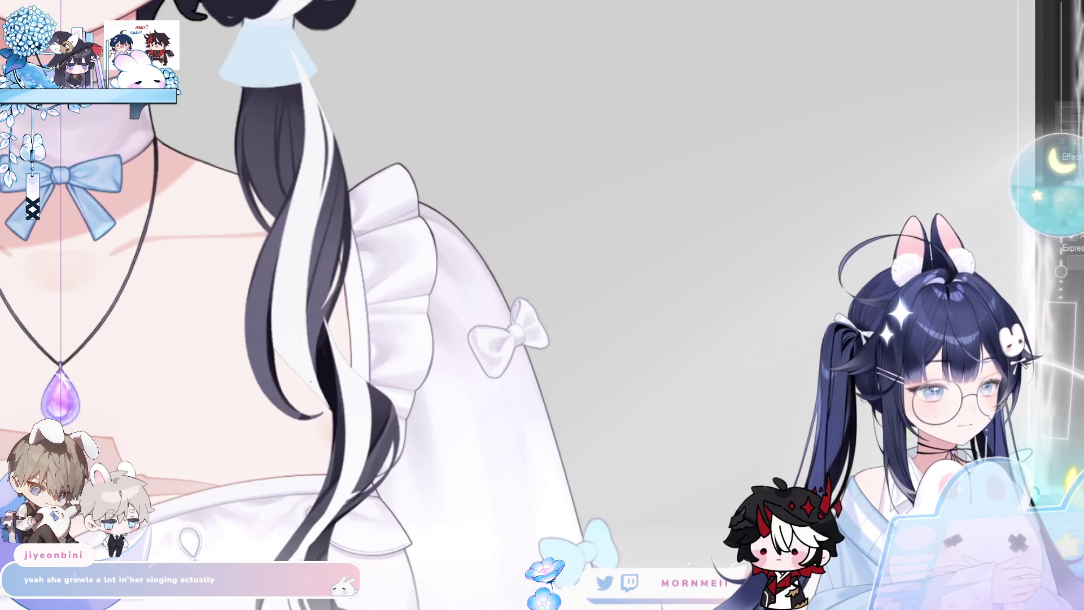
{"action": "key", "text": "h"}
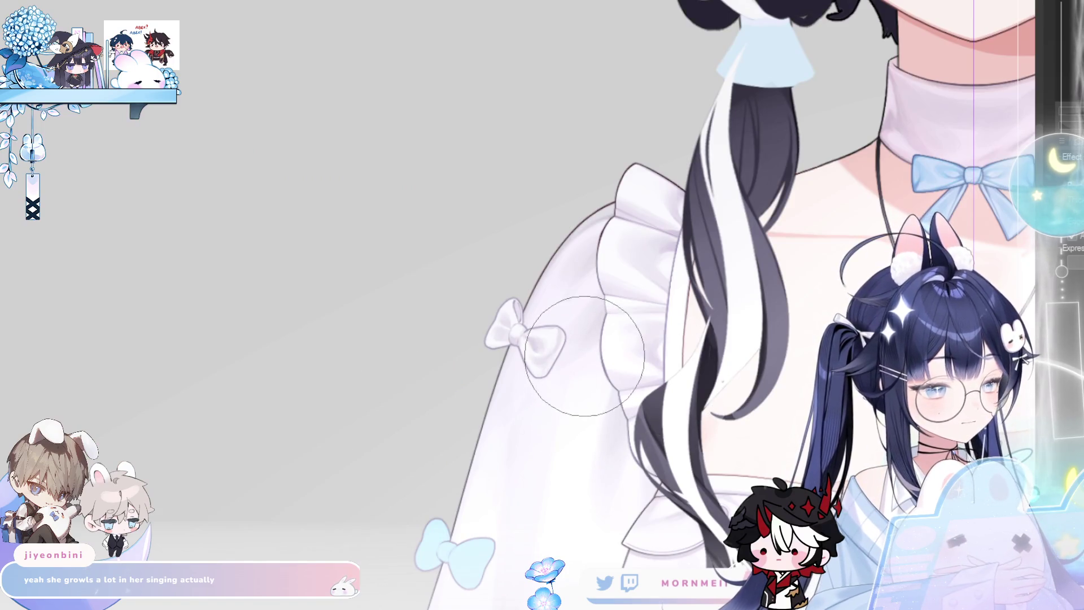
{"action": "key", "text": "h"}
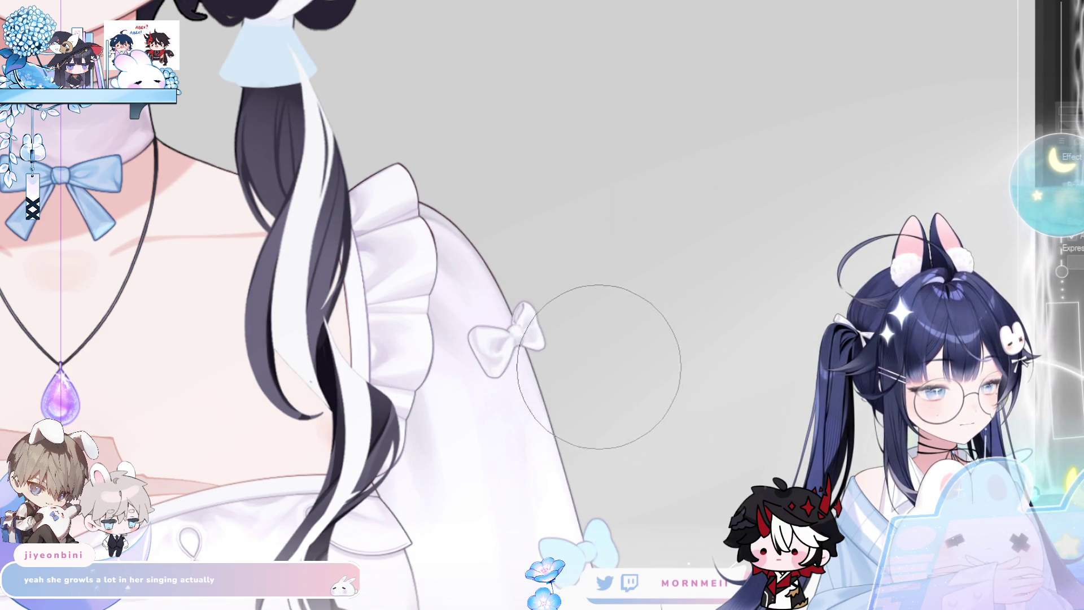
{"action": "key", "text": "ctrl+0"}
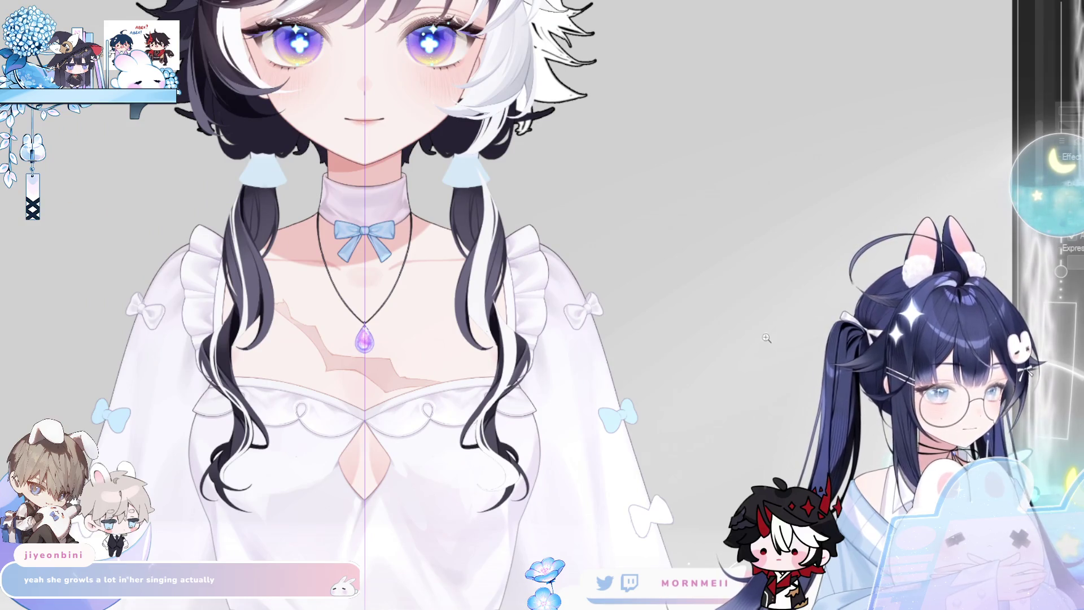
Zoom in on the left sleeve and erase the white bow below the light blue one.
{"action": "scroll", "coordinate": [775, 334], "scroll_direction": "down", "scroll_amount": 2}
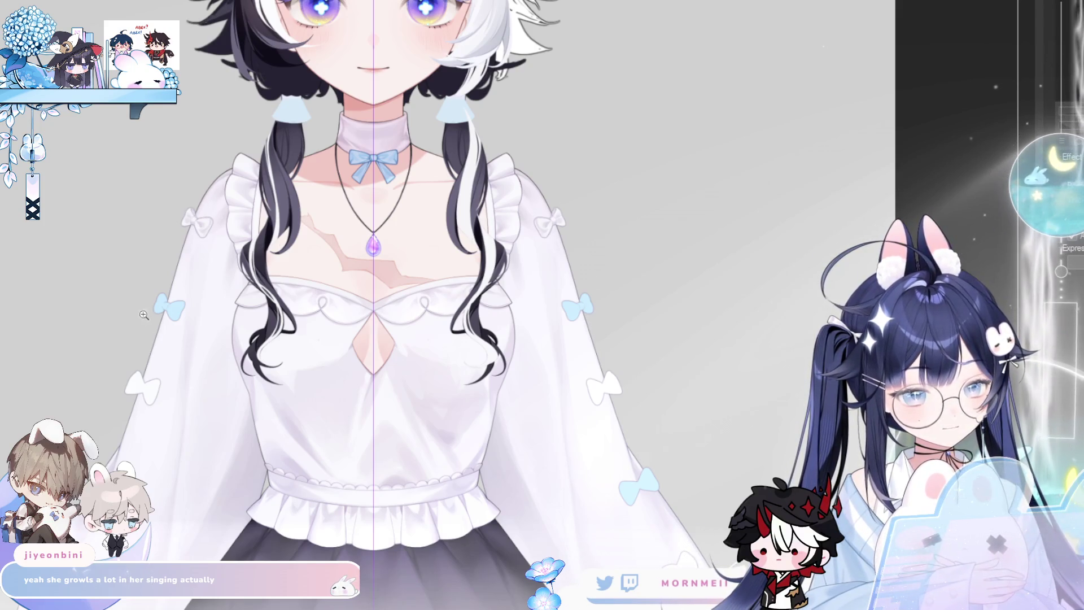
{"action": "left_click", "coordinate": [204, 300]}
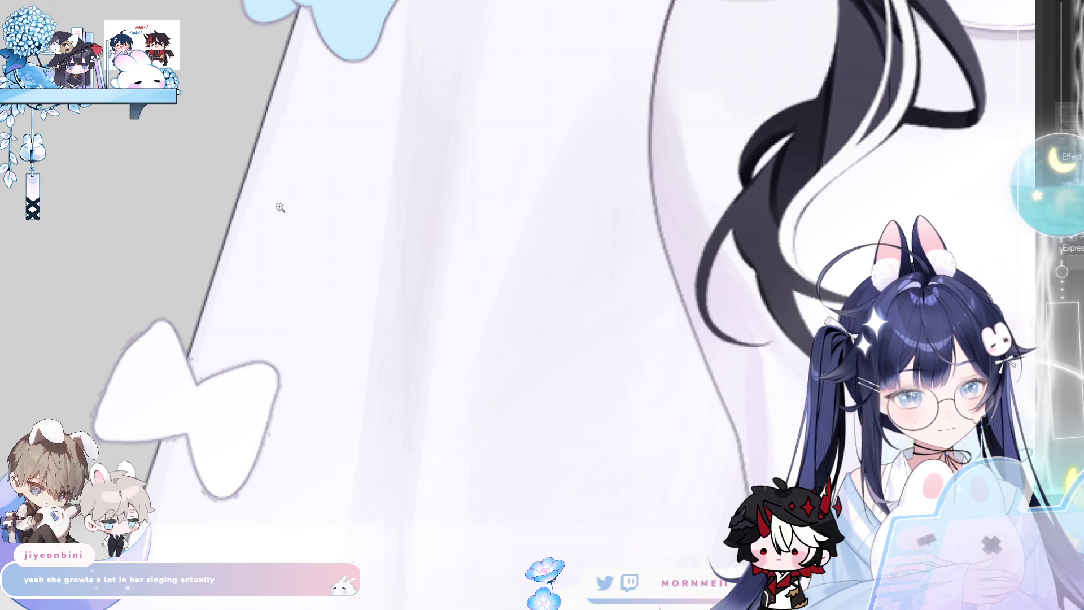
{"action": "left_click", "coordinate": [321, 326], "text": "alt"}
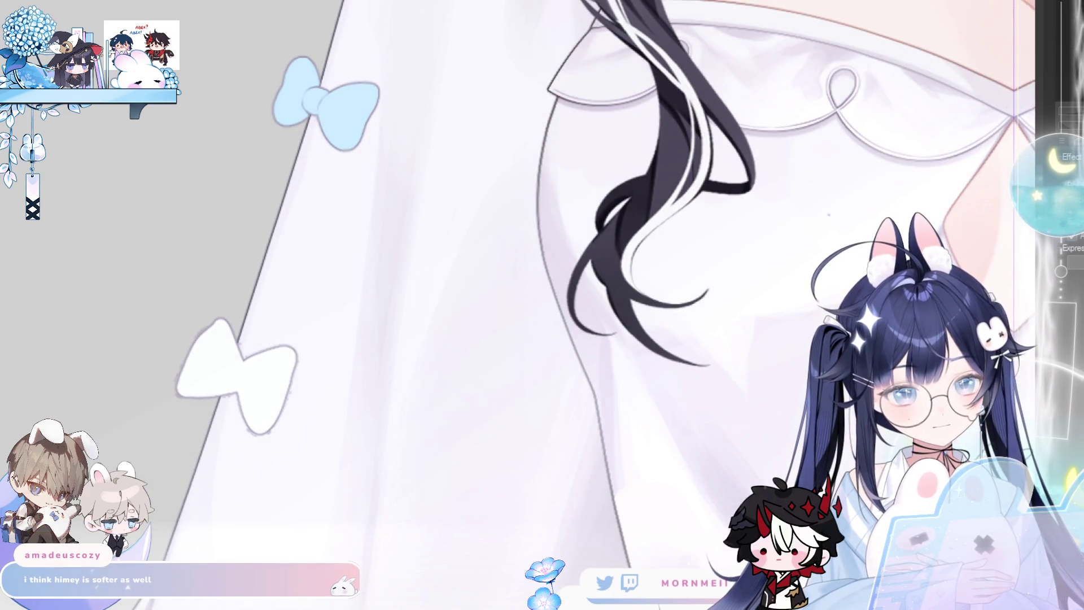
{"action": "left_click_drag", "start_coordinate": [218, 363], "coordinate": [271, 395]}
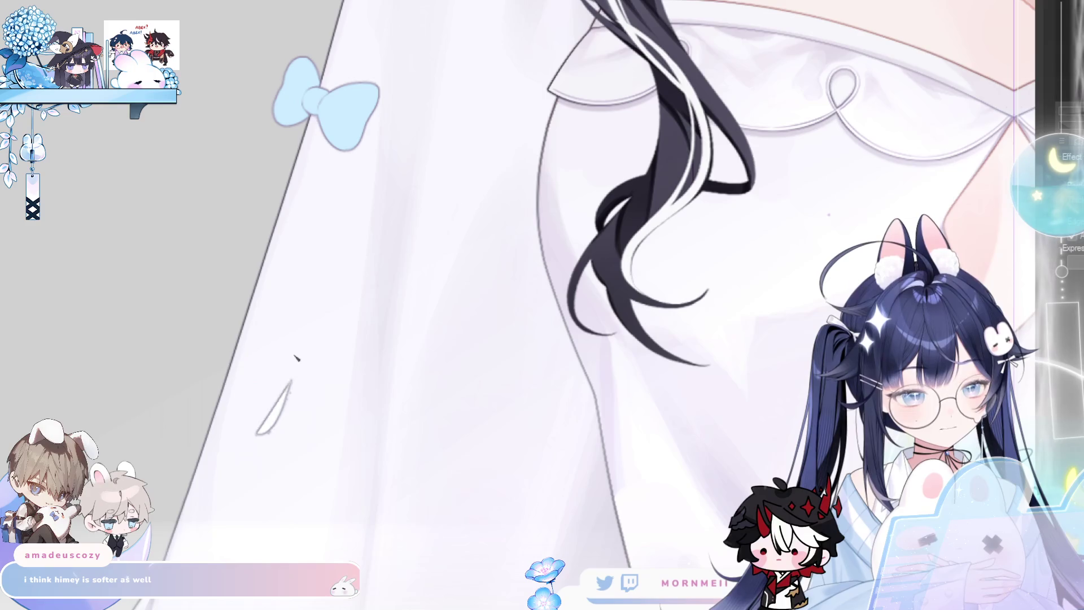
Outline the new bow's first triangular loop on the sleeve edge and check it mirrored.
{"action": "scroll", "coordinate": [382, 168], "scroll_direction": "up", "scroll_amount": 5}
{"action": "scroll", "coordinate": [354, 178], "scroll_direction": "down", "scroll_amount": 6}
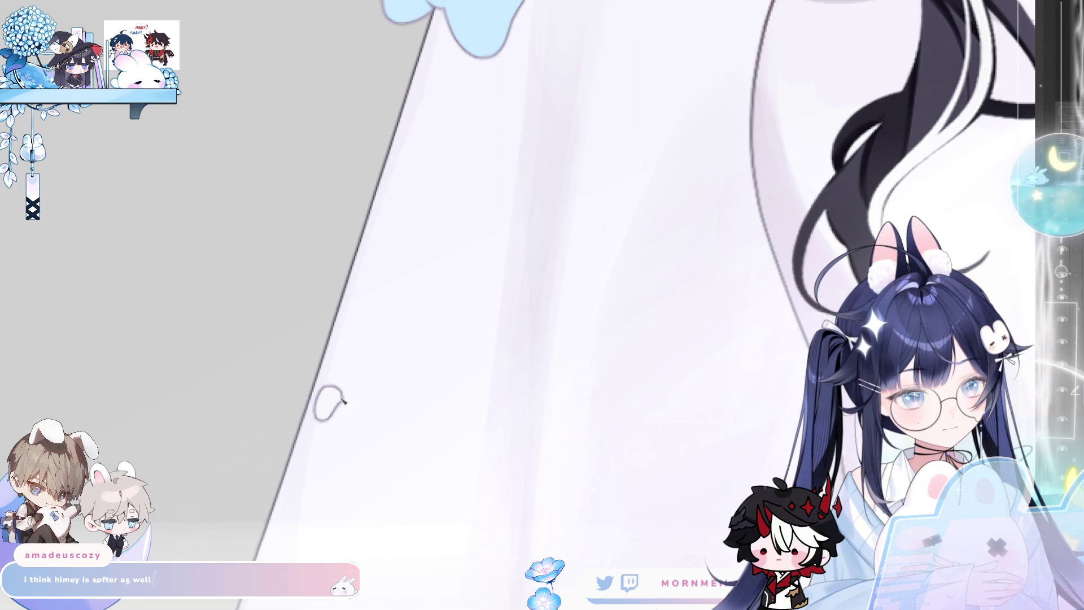
{"action": "left_click_drag", "start_coordinate": [359, 400], "coordinate": [418, 392]}
{"action": "key", "text": "ctrl+z"}
{"action": "mouse_move", "coordinate": [337, 422]}
{"action": "left_mouse_down"}
{"action": "mouse_move", "coordinate": [375, 450]}
{"action": "mouse_move", "coordinate": [377, 469]}
{"action": "left_mouse_up"}
{"action": "left_click_drag", "start_coordinate": [418, 400], "coordinate": [377, 470]}
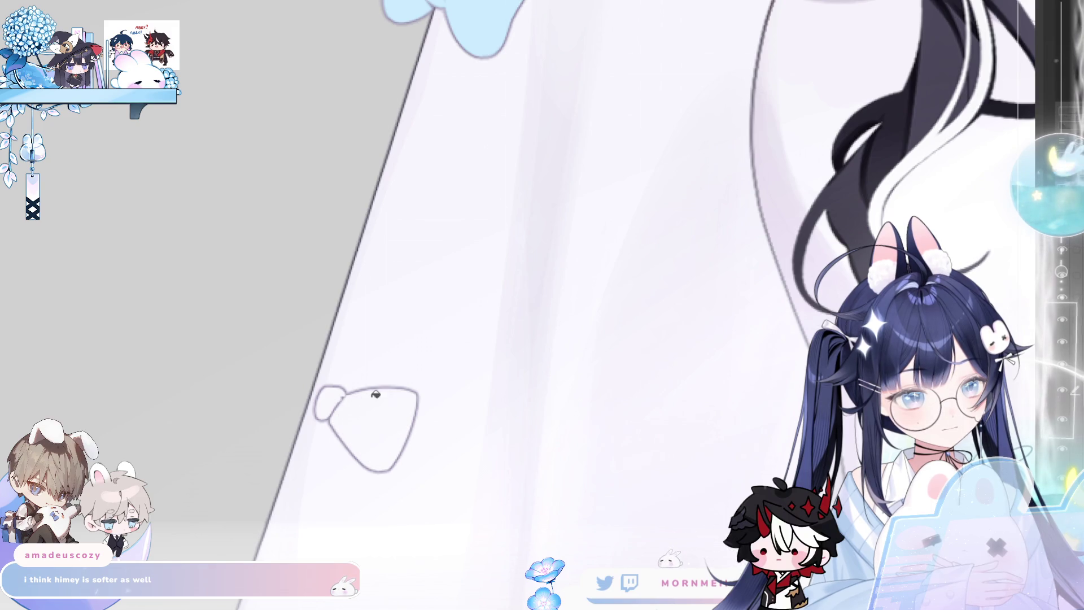
{"action": "scroll", "coordinate": [394, 406], "scroll_direction": "down", "scroll_amount": 2}
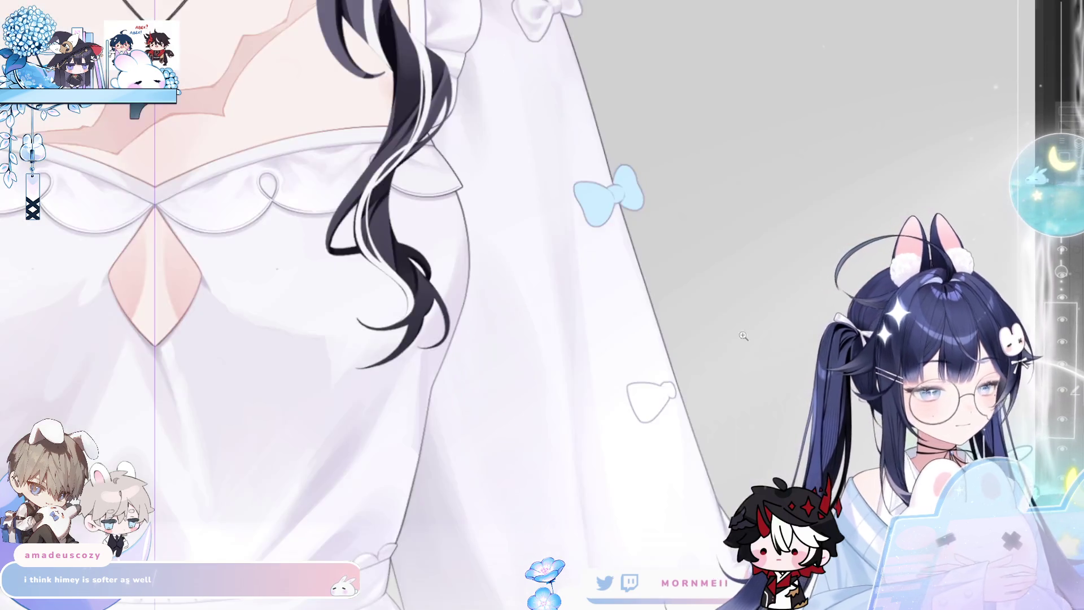
{"action": "scroll", "coordinate": [553, 218], "scroll_direction": "up", "scroll_amount": 4}
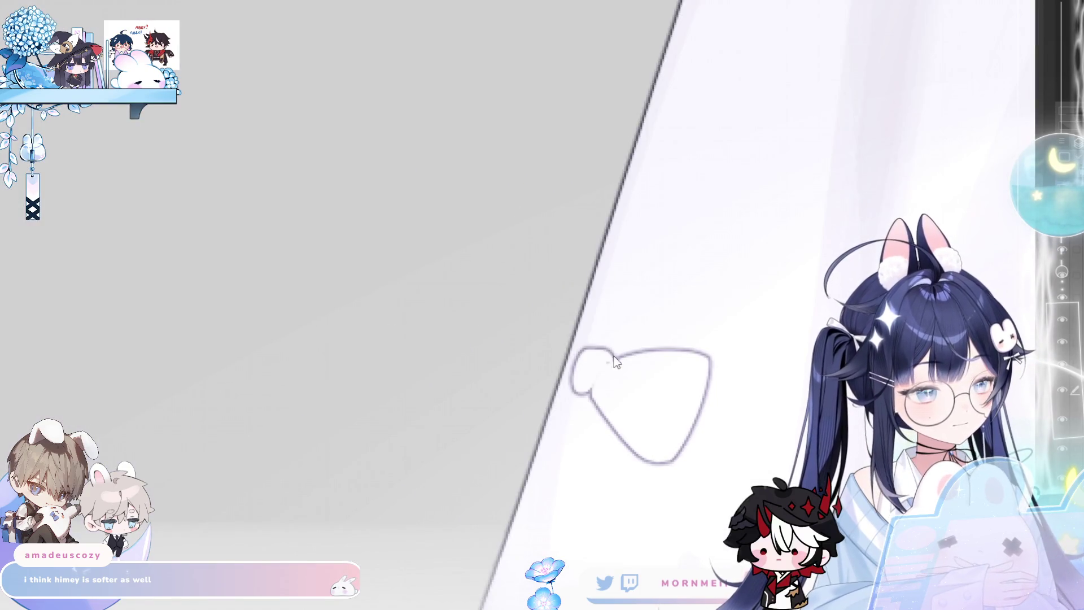
{"action": "key", "text": "h"}
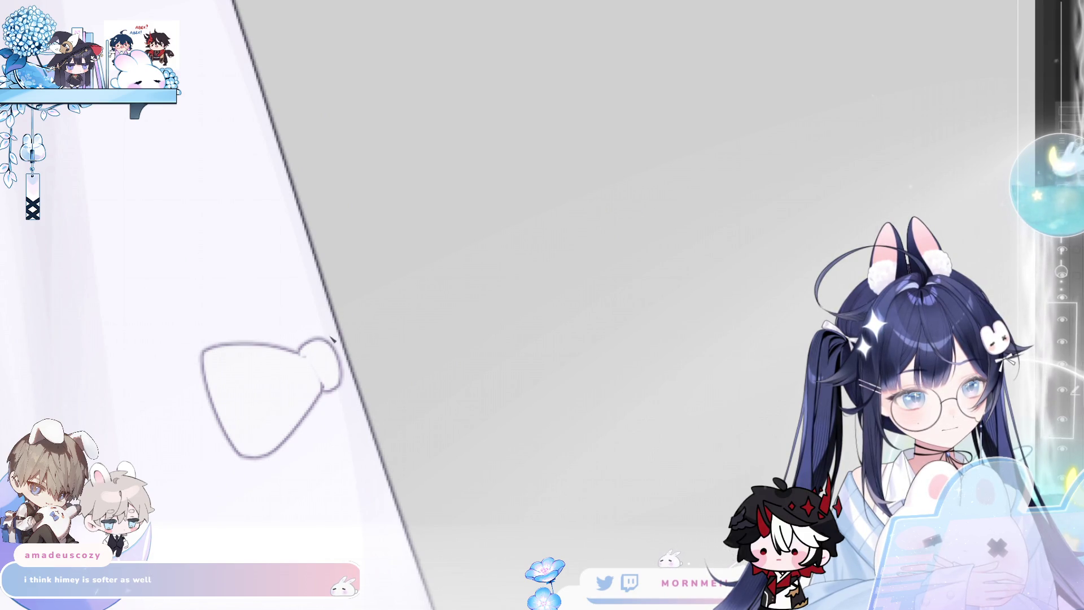
Draw the bow's second loop from the knot and fill its loops with white.
{"action": "left_click_drag", "start_coordinate": [323, 336], "coordinate": [351, 292]}
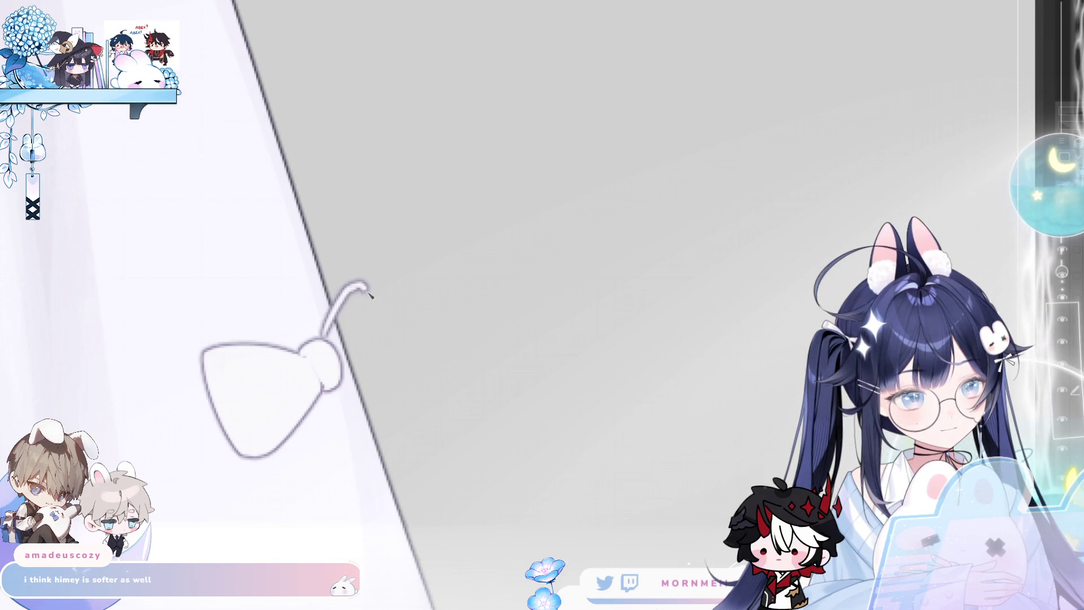
{"action": "key", "text": "ctrl+z"}
{"action": "mouse_move", "coordinate": [325, 339]}
{"action": "left_mouse_down"}
{"action": "mouse_move", "coordinate": [359, 295]}
{"action": "mouse_move", "coordinate": [328, 336]}
{"action": "left_mouse_up"}
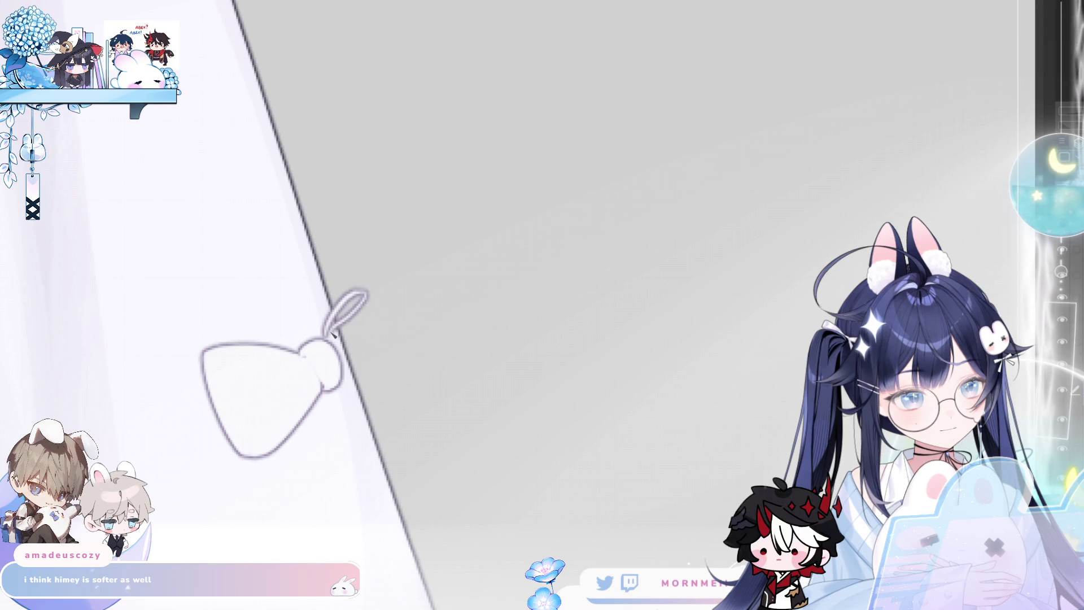
{"action": "mouse_move", "coordinate": [361, 293]}
{"action": "left_mouse_down"}
{"action": "mouse_move", "coordinate": [390, 397]}
{"action": "mouse_move", "coordinate": [344, 387]}
{"action": "left_mouse_up"}
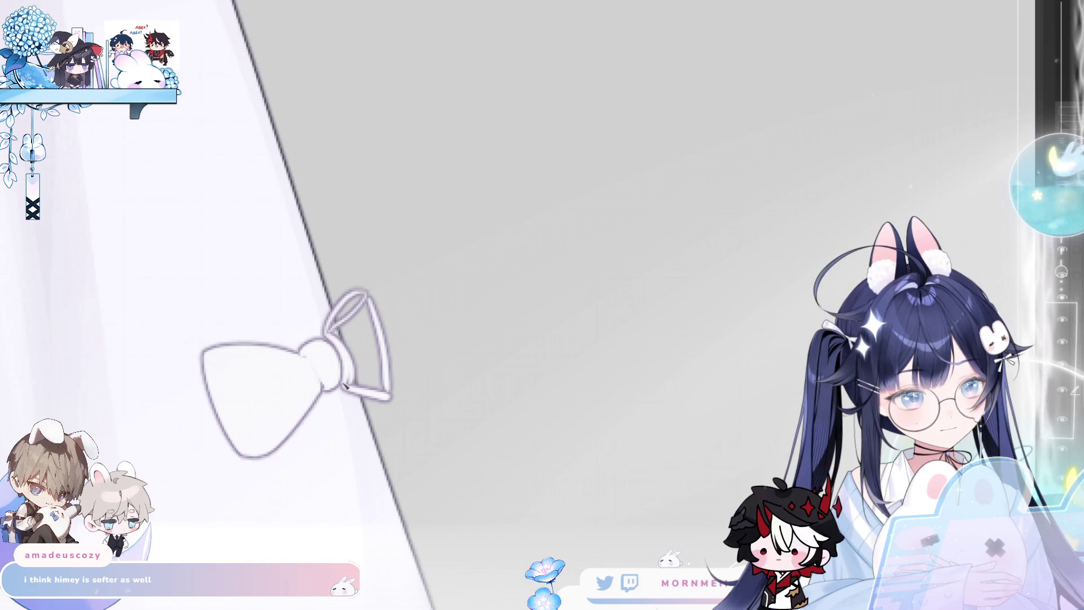
{"action": "left_click", "coordinate": [368, 322]}
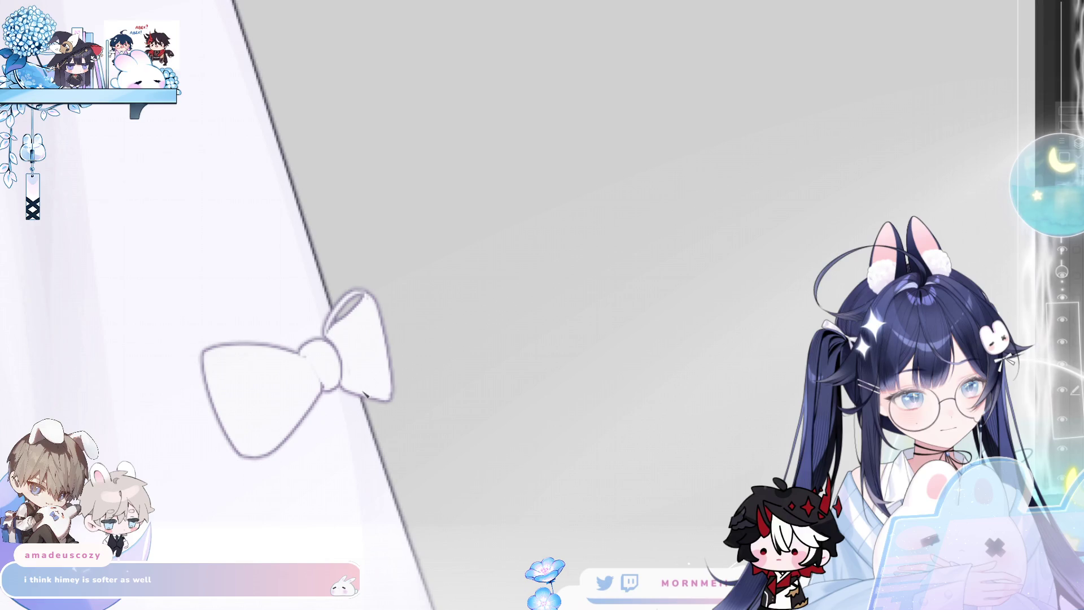
{"action": "left_click", "coordinate": [357, 290]}
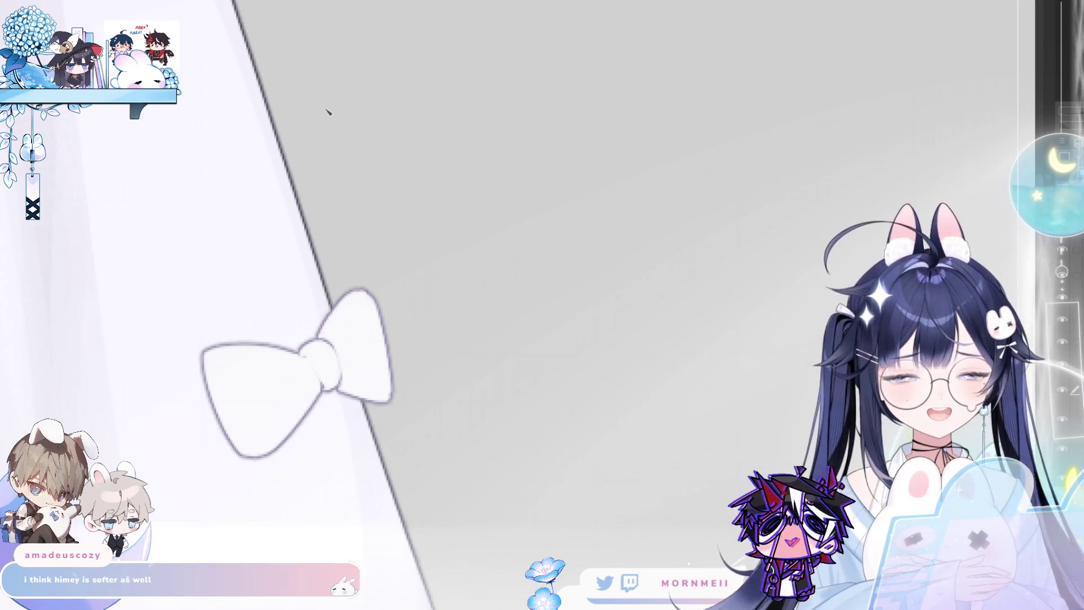
Extend the bow's left loop edge slightly while the canvas is mirrored.
{"action": "scroll", "coordinate": [336, 320], "scroll_direction": "down", "scroll_amount": 2}
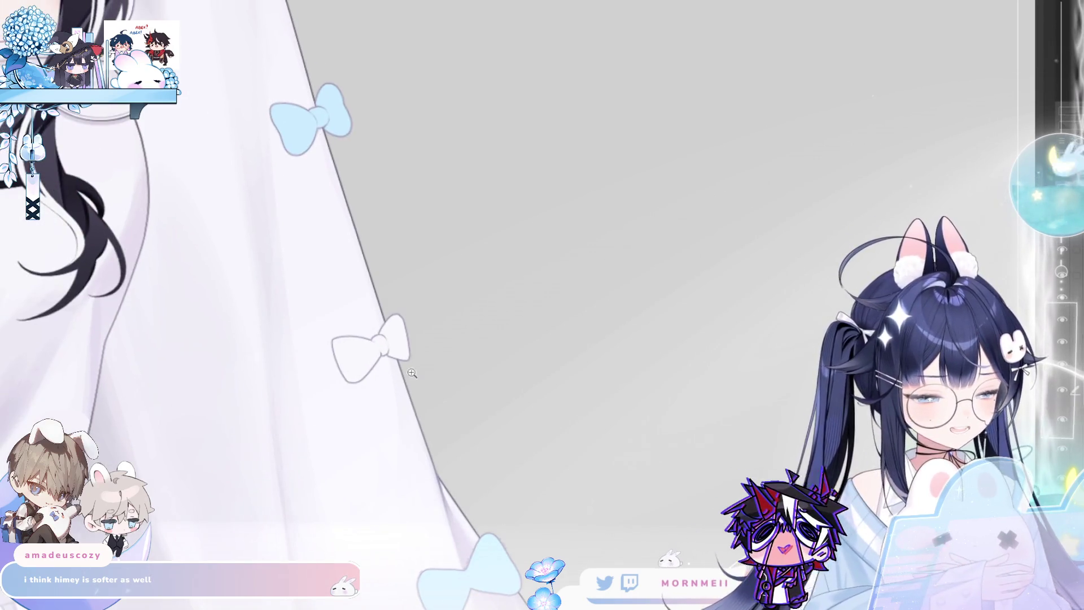
{"action": "scroll", "coordinate": [403, 350], "scroll_direction": "up", "scroll_amount": 2}
{"action": "key", "text": "h"}
{"action": "left_click_drag", "start_coordinate": [619, 313], "coordinate": [617, 354]}
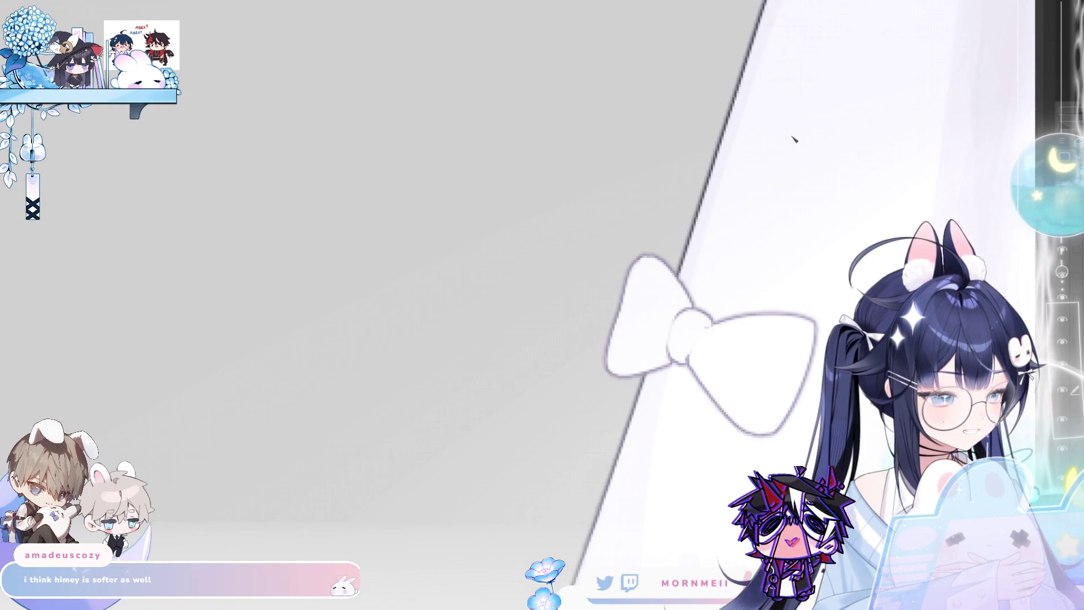
{"action": "key", "text": "h"}
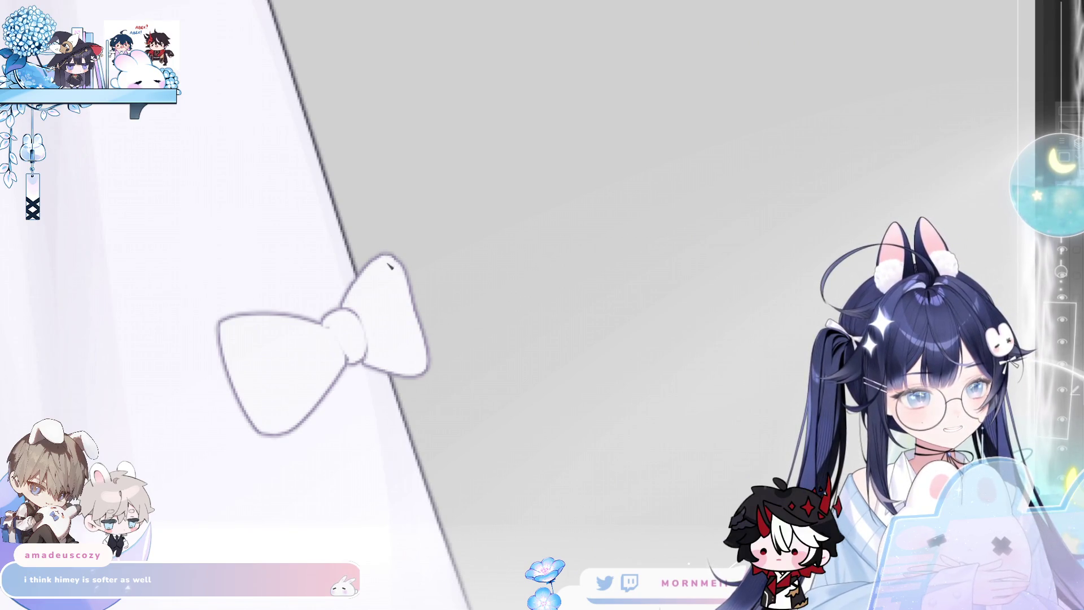
Bring the sleeve bow into view and draw the inner fold line of its loop.
{"action": "scroll", "coordinate": [455, 279], "scroll_direction": "down", "scroll_amount": 3}
{"action": "scroll", "coordinate": [439, 266], "scroll_direction": "up", "scroll_amount": 3}
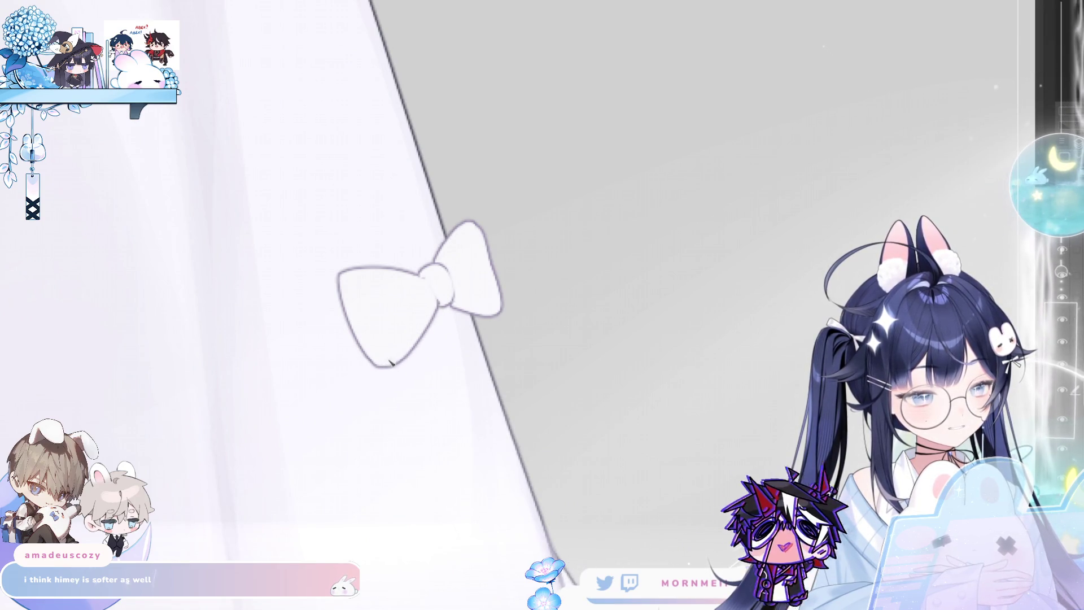
{"action": "scroll", "coordinate": [342, 411], "scroll_direction": "down", "scroll_amount": 3}
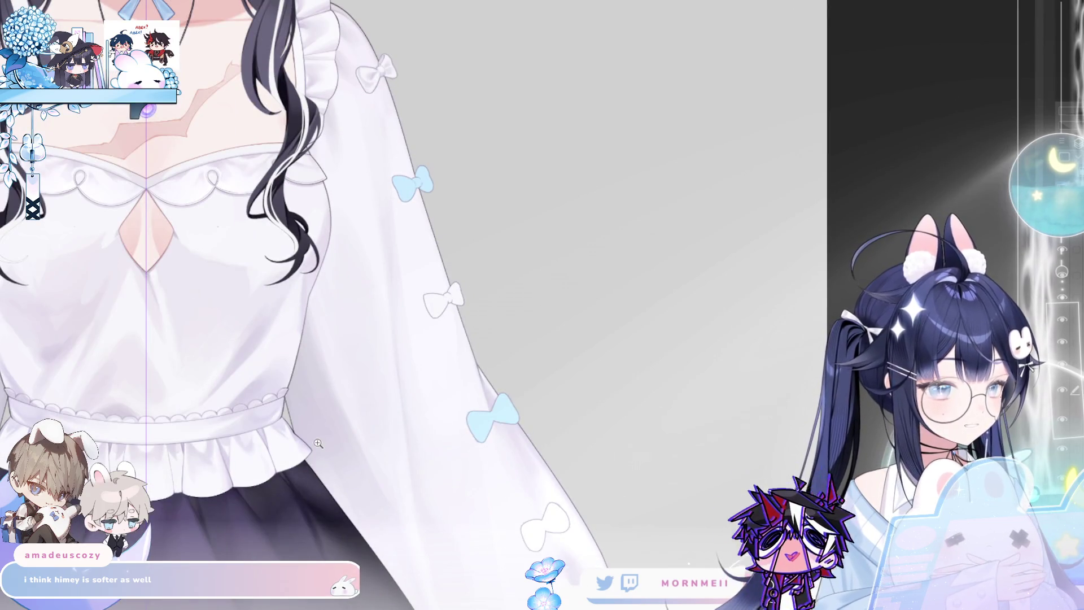
{"action": "scroll", "coordinate": [481, 159], "scroll_direction": "down", "scroll_amount": 2}
{"action": "scroll", "coordinate": [482, 160], "scroll_direction": "up", "scroll_amount": 2}
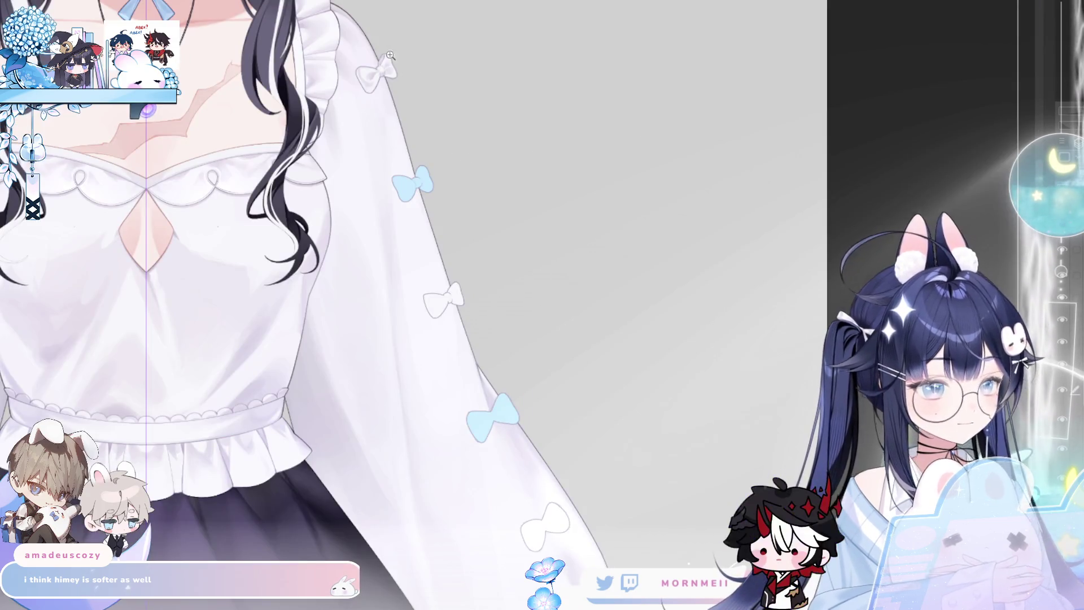
{"action": "scroll", "coordinate": [385, 59], "scroll_direction": "up", "scroll_amount": 4}
{"action": "scroll", "coordinate": [362, 167], "scroll_direction": "down", "scroll_amount": 3}
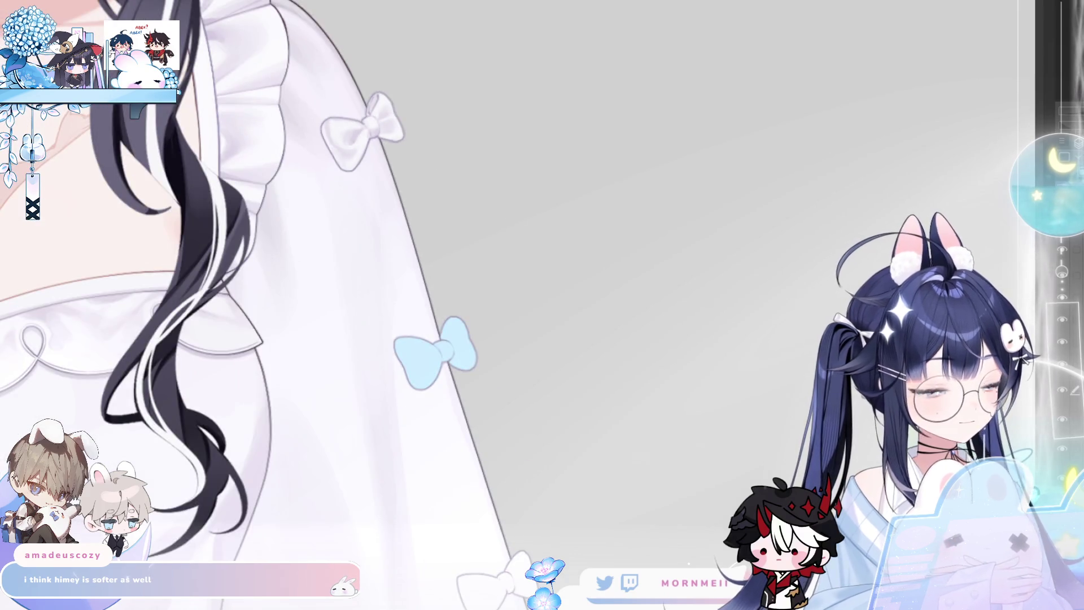
{"action": "left_click_drag", "start_coordinate": [647, 497], "coordinate": [580, 350]}
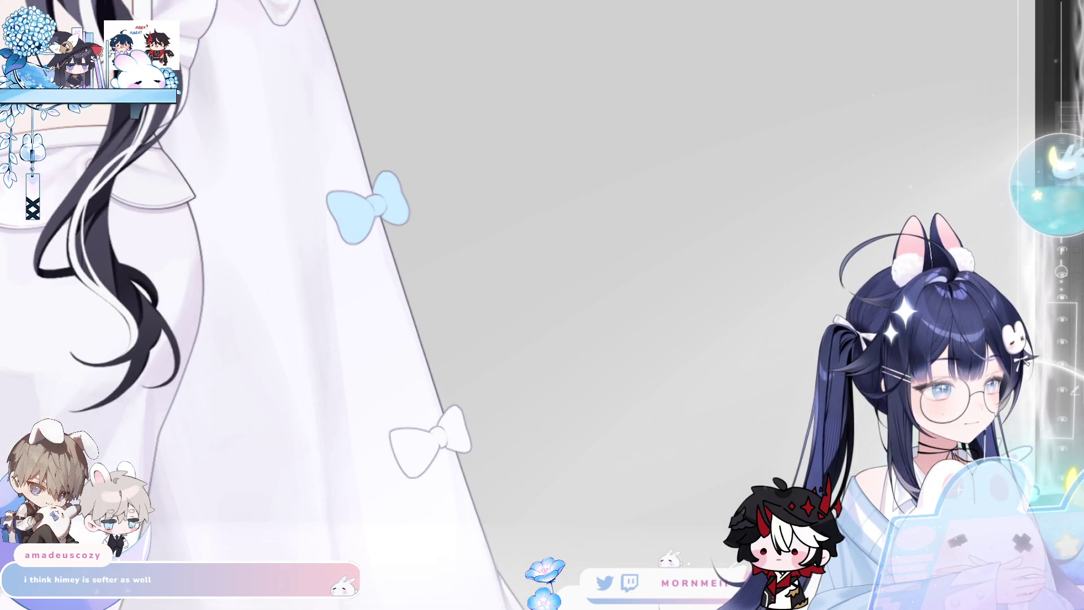
{"action": "scroll", "coordinate": [440, 446], "scroll_direction": "up", "scroll_amount": 3}
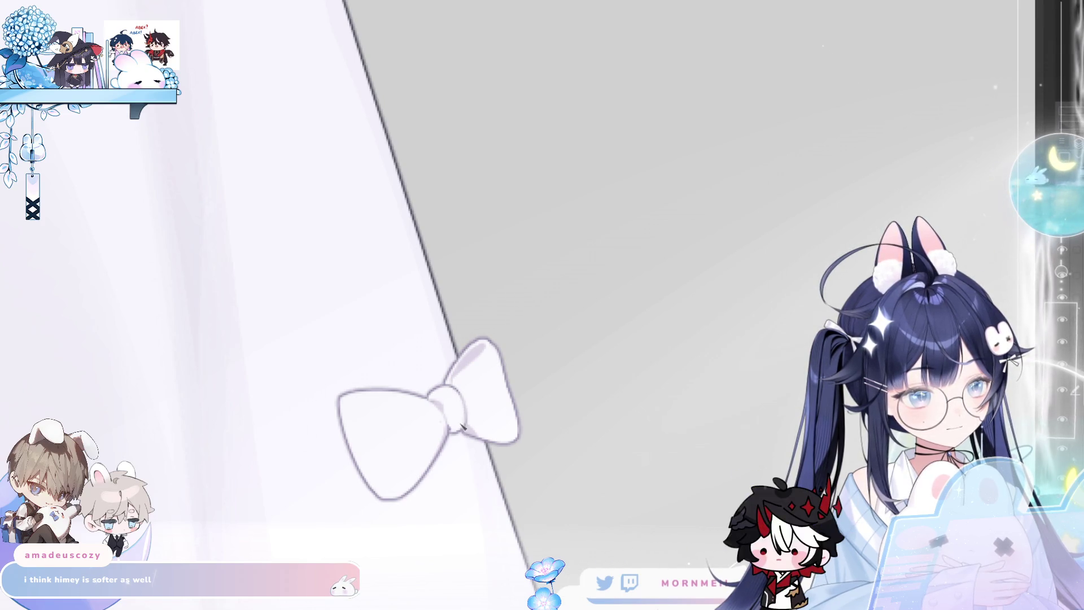
{"action": "mouse_move", "coordinate": [388, 439]}
{"action": "left_mouse_down"}
{"action": "mouse_move", "coordinate": [404, 448]}
{"action": "mouse_move", "coordinate": [430, 426]}
{"action": "left_mouse_up"}
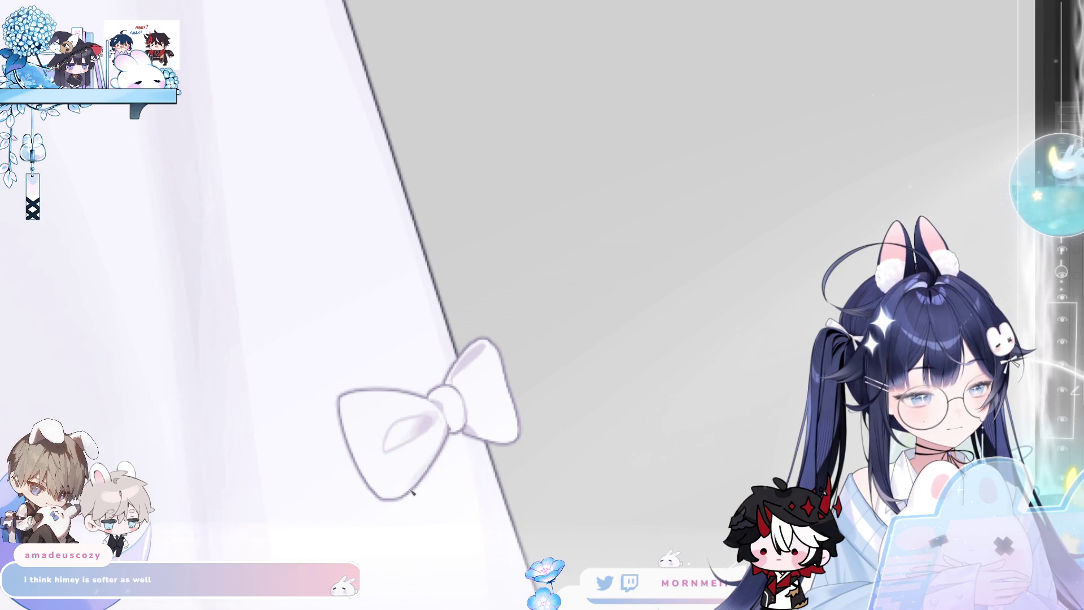
Shade the bow's left loop with soft and darker grey, checking it in mirrored view.
{"action": "left_click_drag", "start_coordinate": [346, 405], "coordinate": [375, 467]}
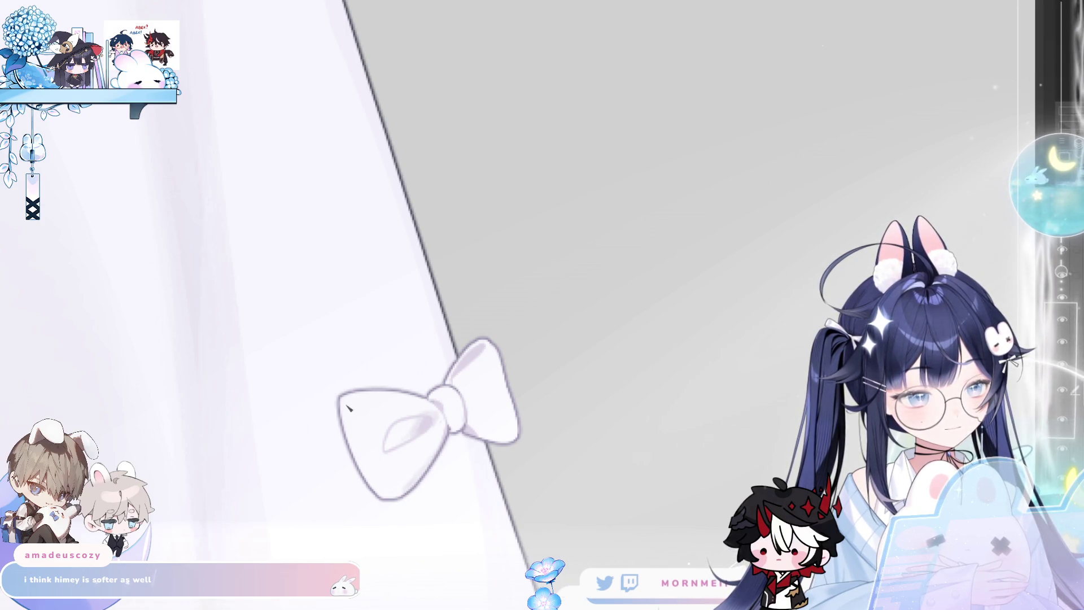
{"action": "mouse_move", "coordinate": [347, 403]}
{"action": "left_mouse_down"}
{"action": "mouse_move", "coordinate": [380, 479]}
{"action": "mouse_move", "coordinate": [394, 481]}
{"action": "left_mouse_up"}
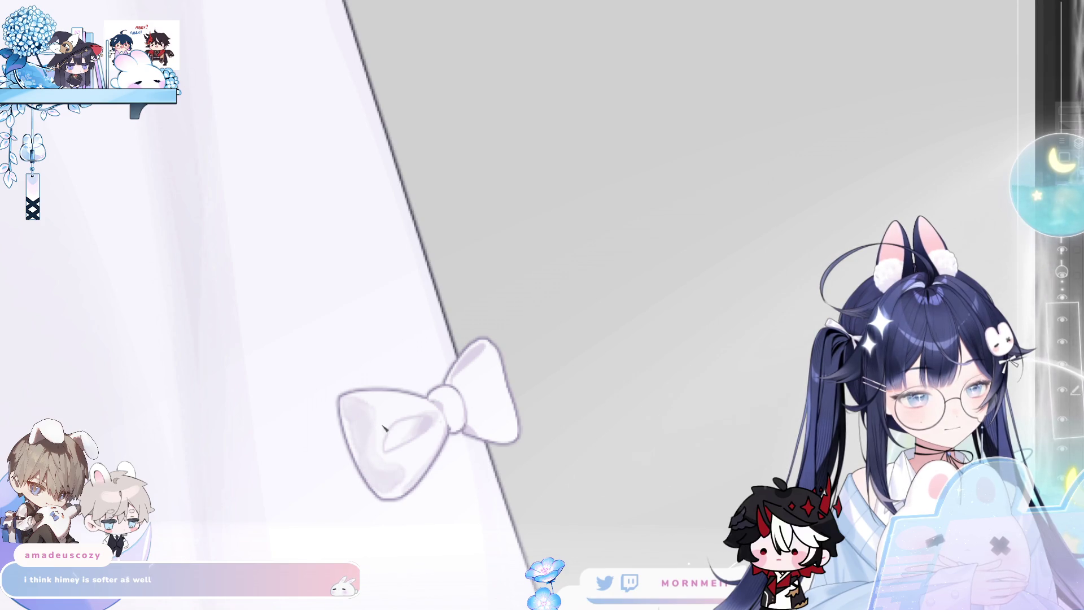
{"action": "left_click_drag", "start_coordinate": [426, 418], "coordinate": [395, 437]}
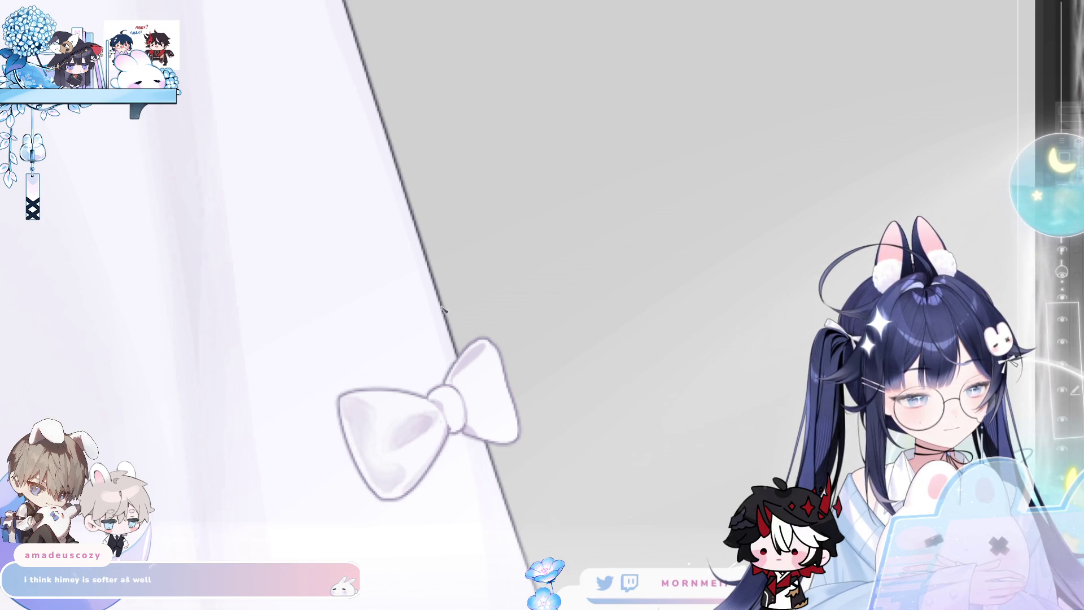
{"action": "key", "text": "h"}
{"action": "key", "text": "h"}
{"action": "key", "text": "h"}
{"action": "key", "text": "h"}
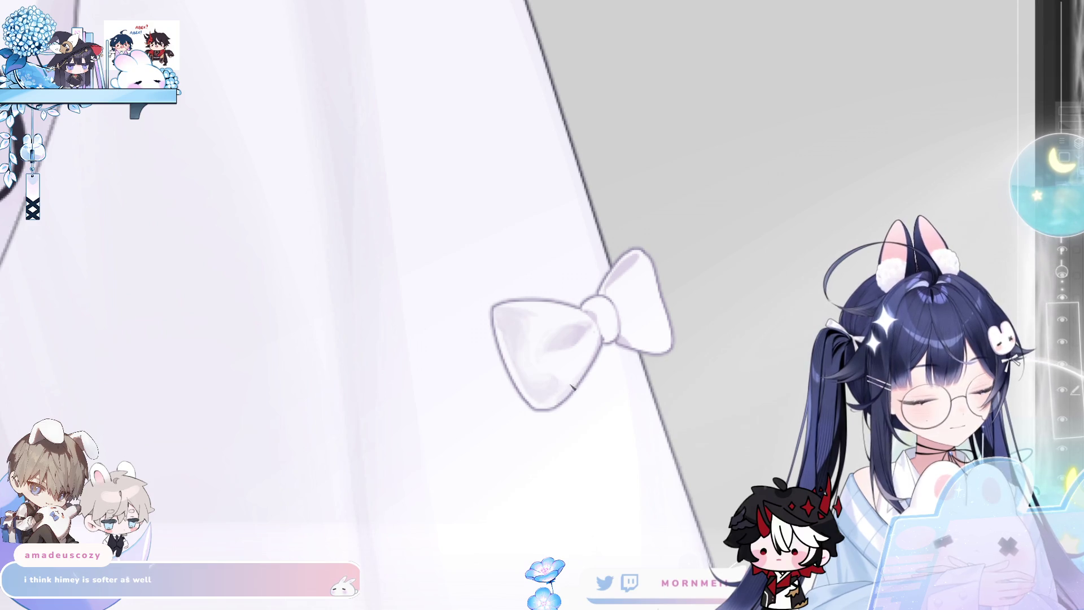
{"action": "key", "text": "h"}
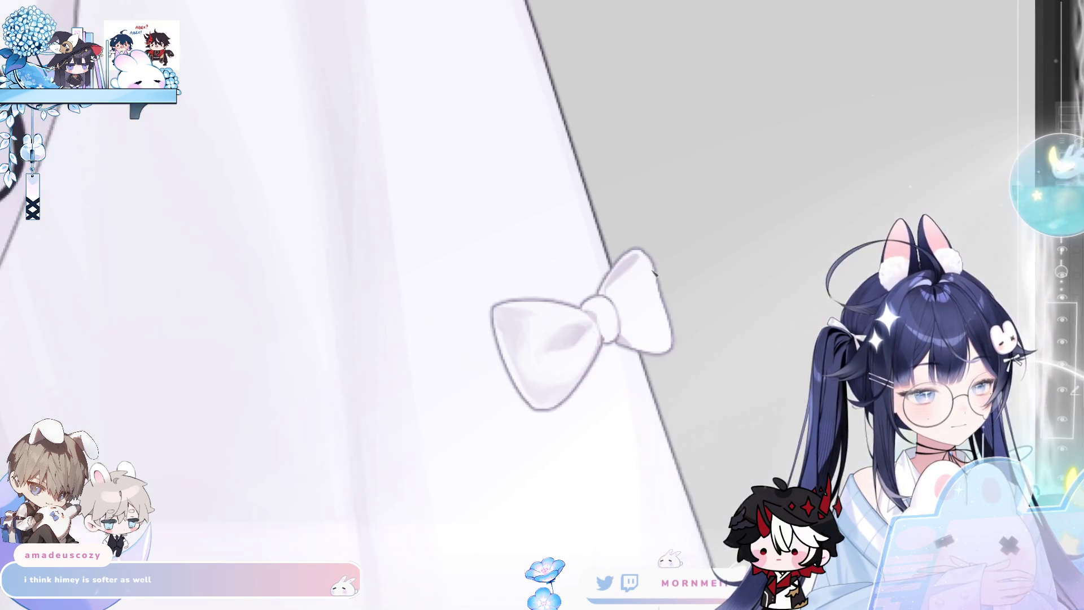
{"action": "key", "text": "h"}
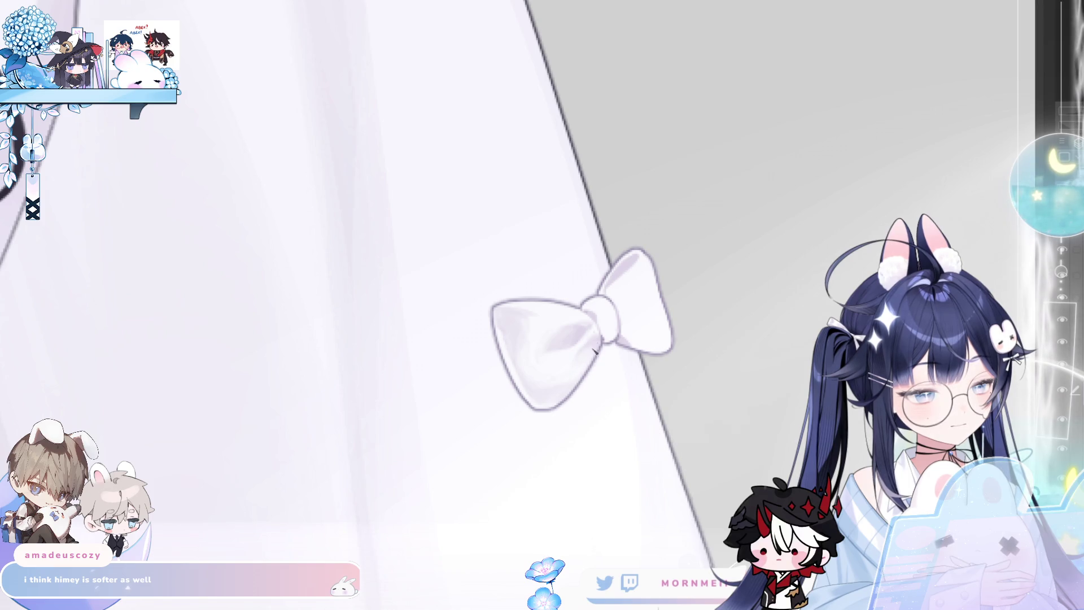
{"action": "key", "text": "h"}
{"action": "key", "text": "h"}
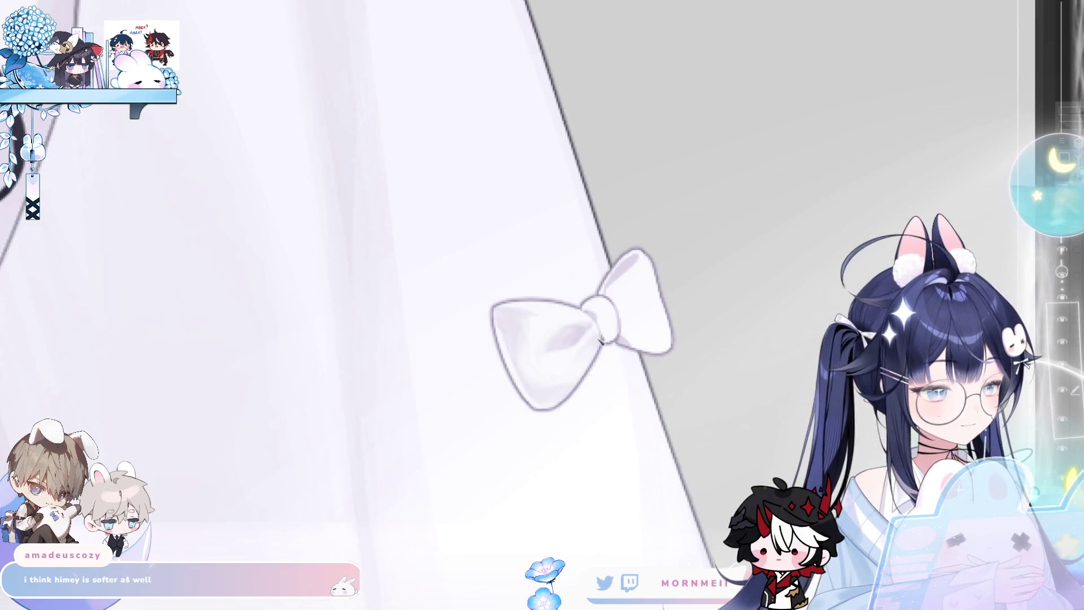
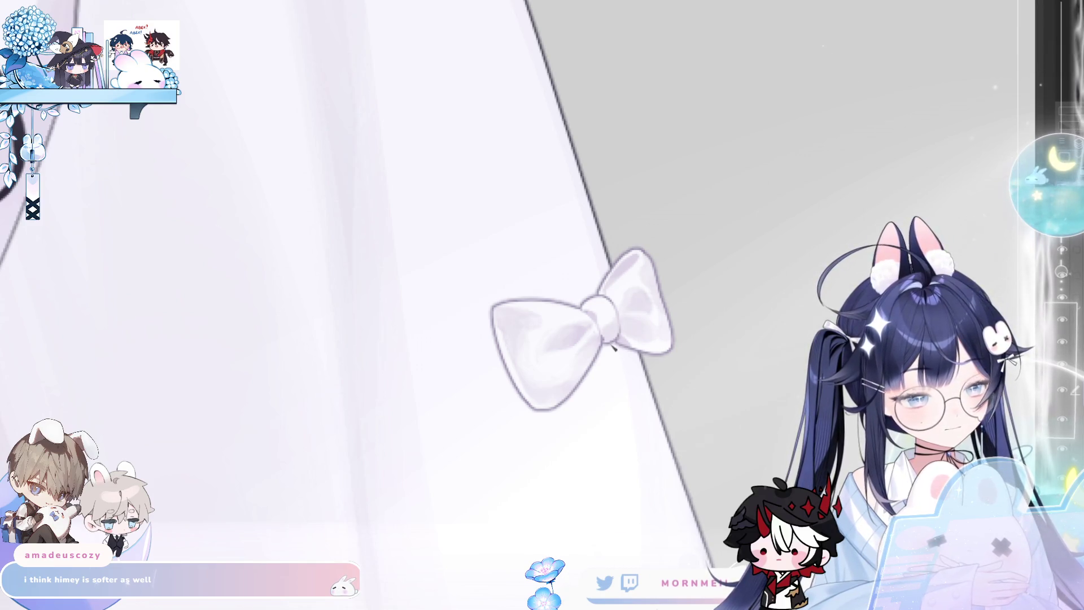
Zoom to the white bow and brush a darker purple shading stroke along its upper lobe.
{"action": "scroll", "coordinate": [309, 286], "scroll_direction": "down", "scroll_amount": 3}
{"action": "scroll", "coordinate": [309, 287], "scroll_direction": "down", "scroll_amount": 2}
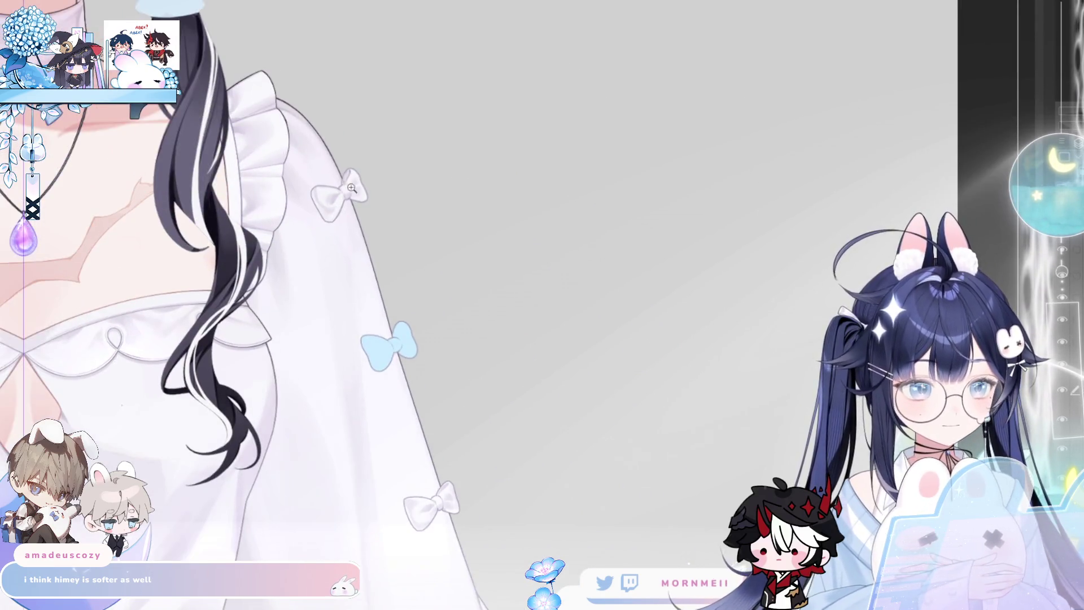
{"action": "scroll", "coordinate": [431, 120], "scroll_direction": "up", "scroll_amount": 5}
{"action": "scroll", "coordinate": [378, 92], "scroll_direction": "down", "scroll_amount": 5}
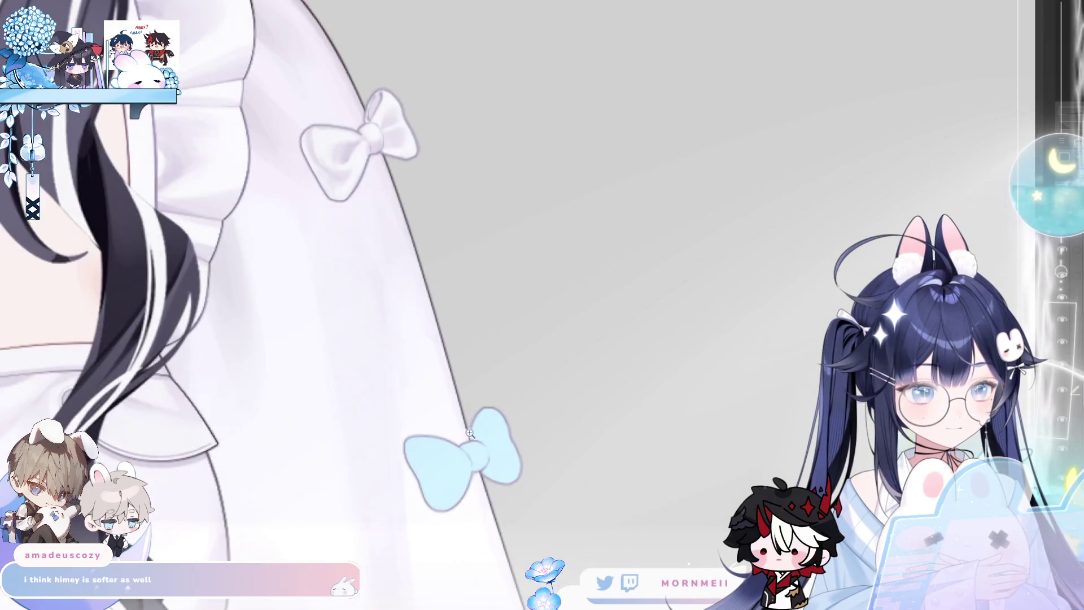
{"action": "scroll", "coordinate": [489, 285], "scroll_direction": "down", "scroll_amount": 3}
{"action": "scroll", "coordinate": [449, 246], "scroll_direction": "up", "scroll_amount": 5}
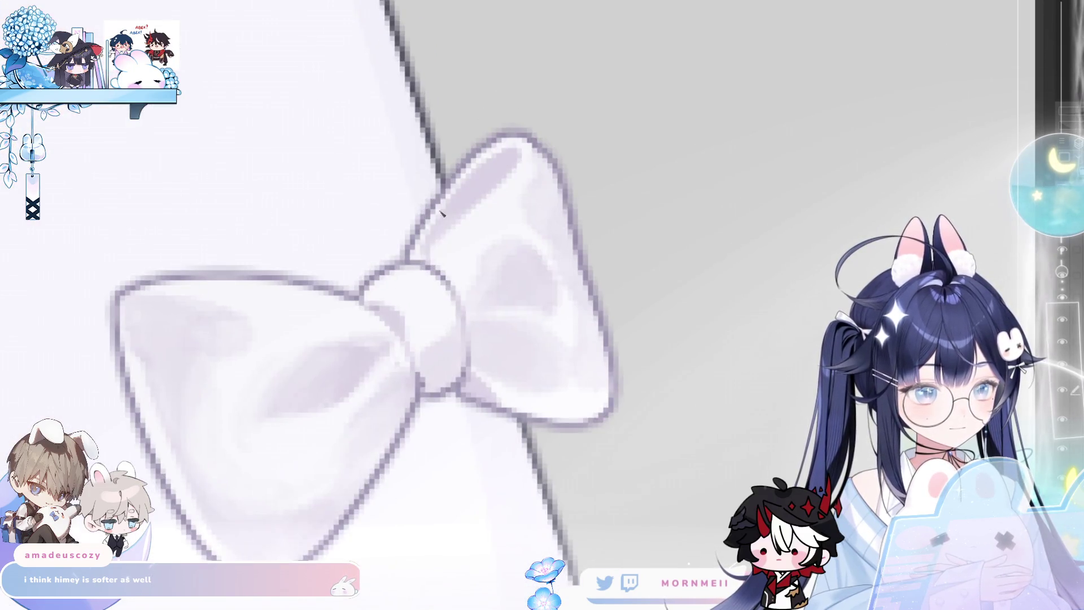
{"action": "mouse_move", "coordinate": [428, 237]}
{"action": "left_mouse_down"}
{"action": "mouse_move", "coordinate": [496, 167]}
{"action": "mouse_move", "coordinate": [479, 169]}
{"action": "mouse_move", "coordinate": [511, 161]}
{"action": "mouse_move", "coordinate": [503, 179]}
{"action": "left_mouse_up"}
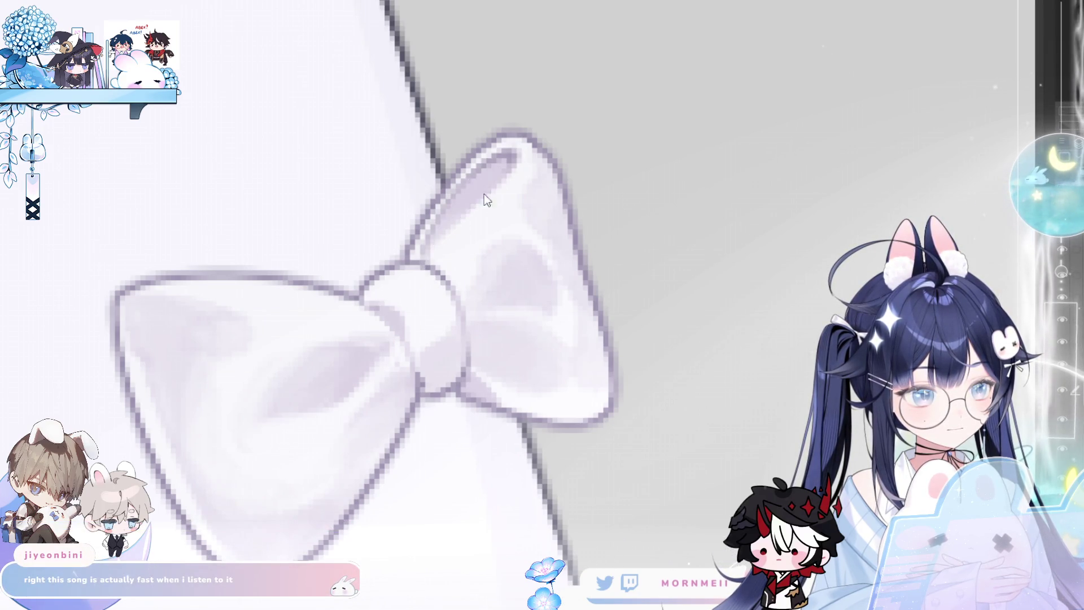
Flip the canvas horizontally back and forth to check the bow's new shading.
{"action": "scroll", "coordinate": [429, 251], "scroll_direction": "down", "scroll_amount": 4}
{"action": "scroll", "coordinate": [453, 274], "scroll_direction": "down", "scroll_amount": 2}
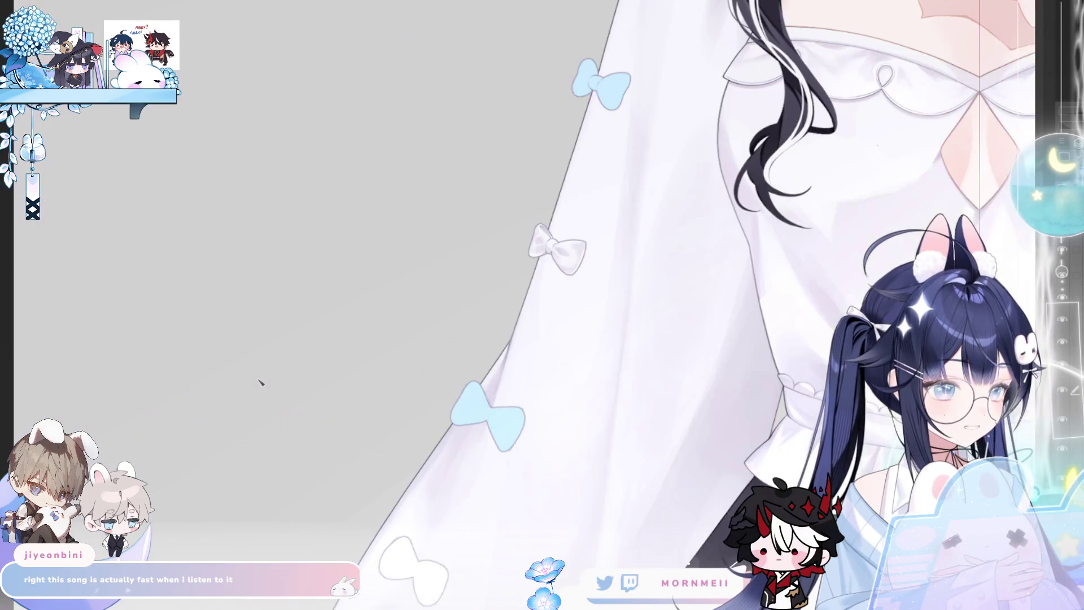
{"action": "scroll", "coordinate": [410, 275], "scroll_direction": "down", "scroll_amount": 3}
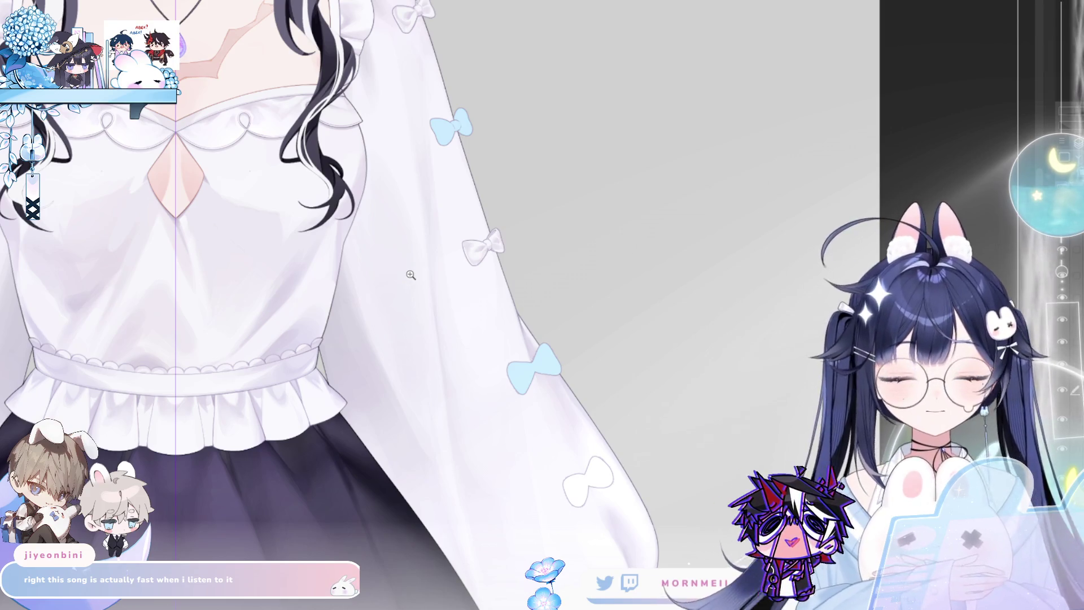
{"action": "scroll", "coordinate": [500, 230], "scroll_direction": "up", "scroll_amount": 4}
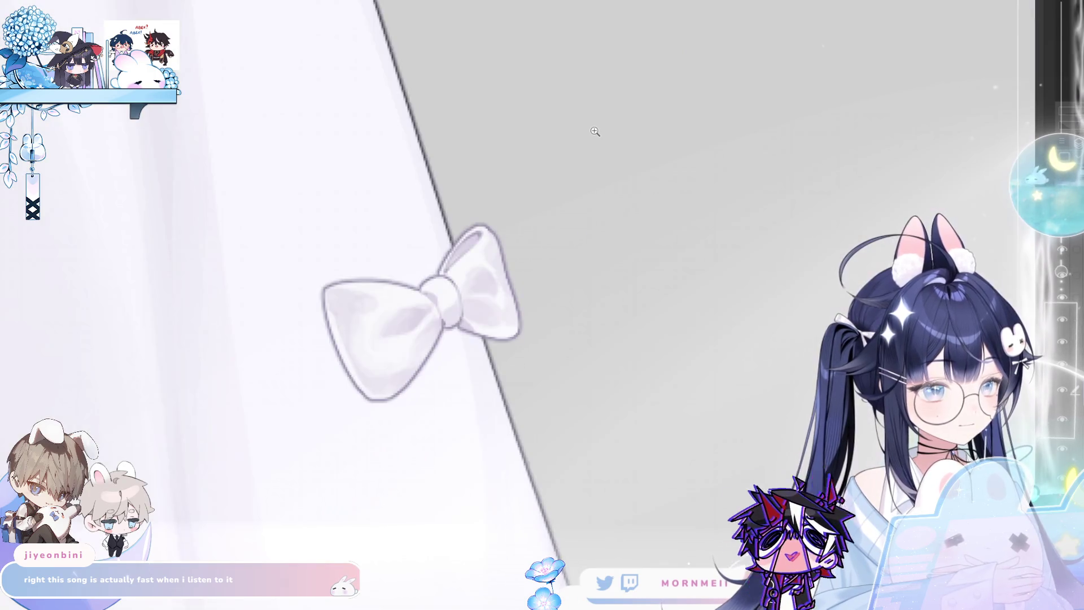
{"action": "scroll", "coordinate": [467, 247], "scroll_direction": "up", "scroll_amount": 1}
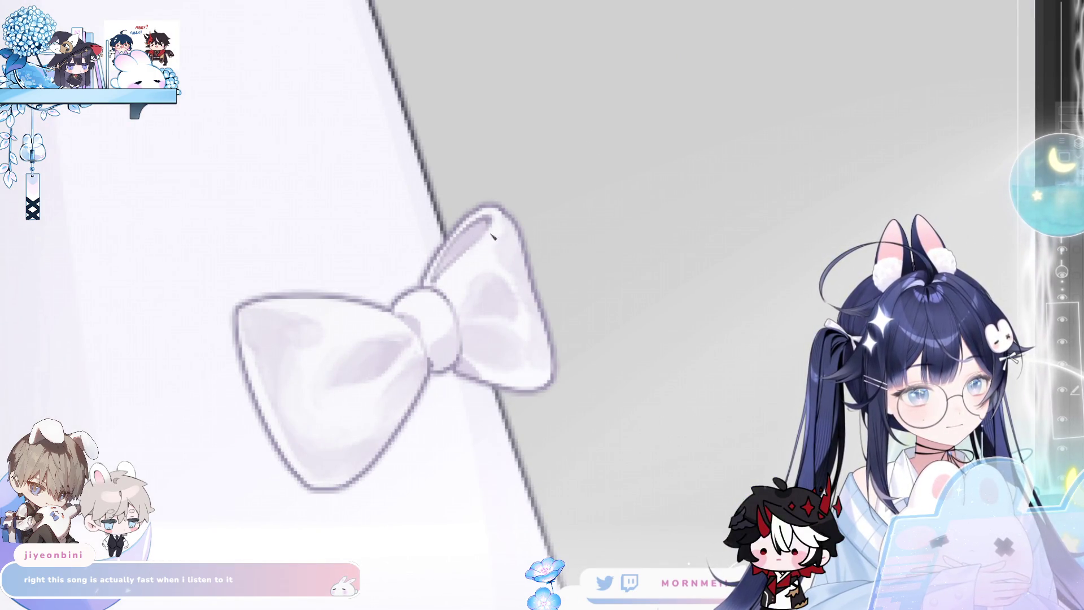
{"action": "scroll", "coordinate": [488, 239], "scroll_direction": "down", "scroll_amount": 3}
{"action": "scroll", "coordinate": [559, 152], "scroll_direction": "down", "scroll_amount": 2}
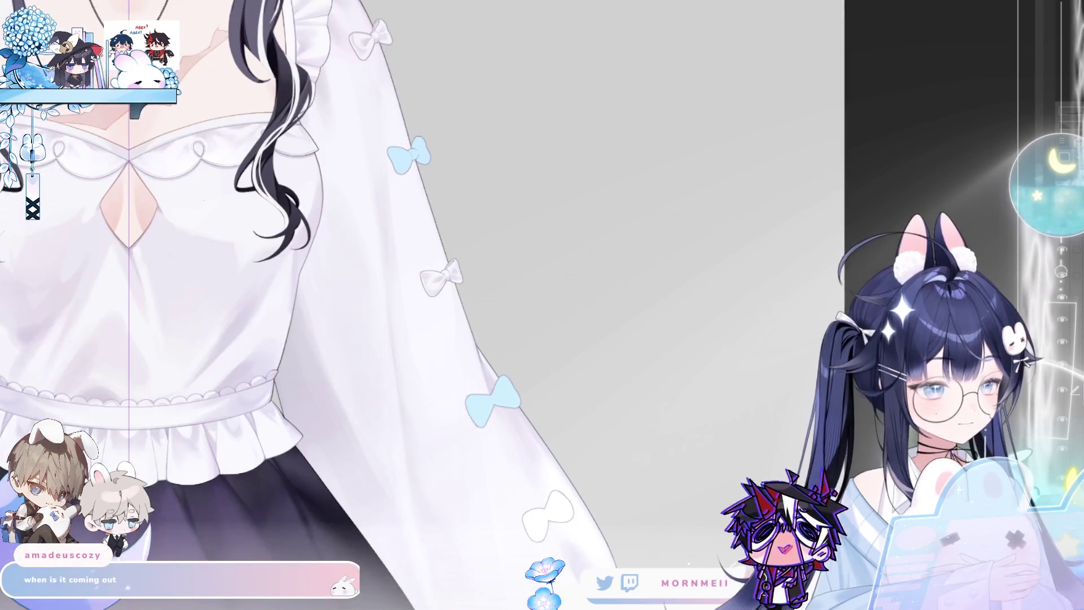
{"action": "key", "text": "h"}
{"action": "key", "text": "h"}
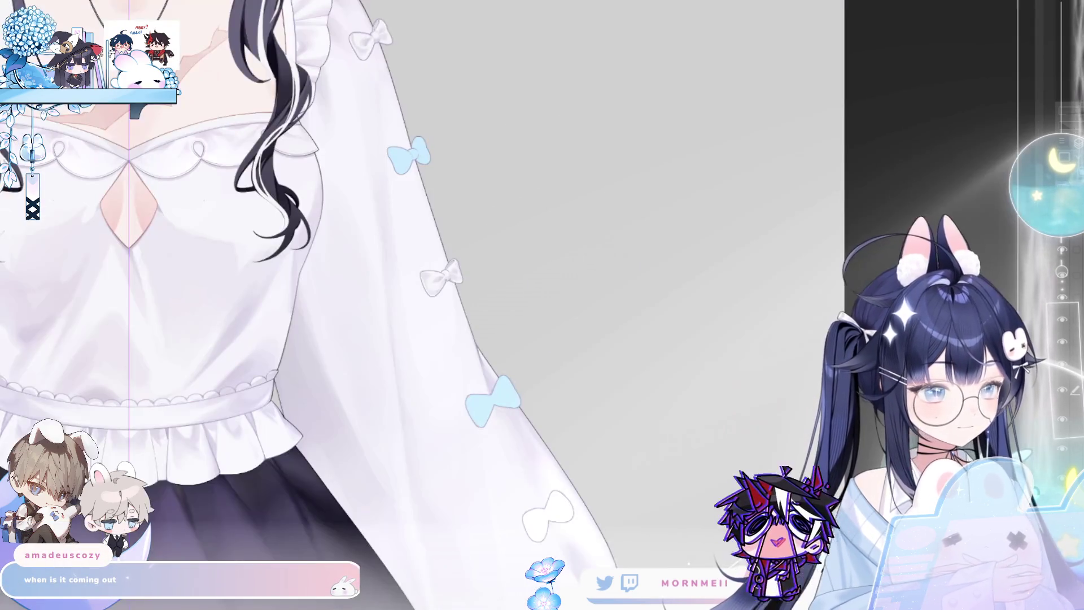
{"action": "key", "text": "h"}
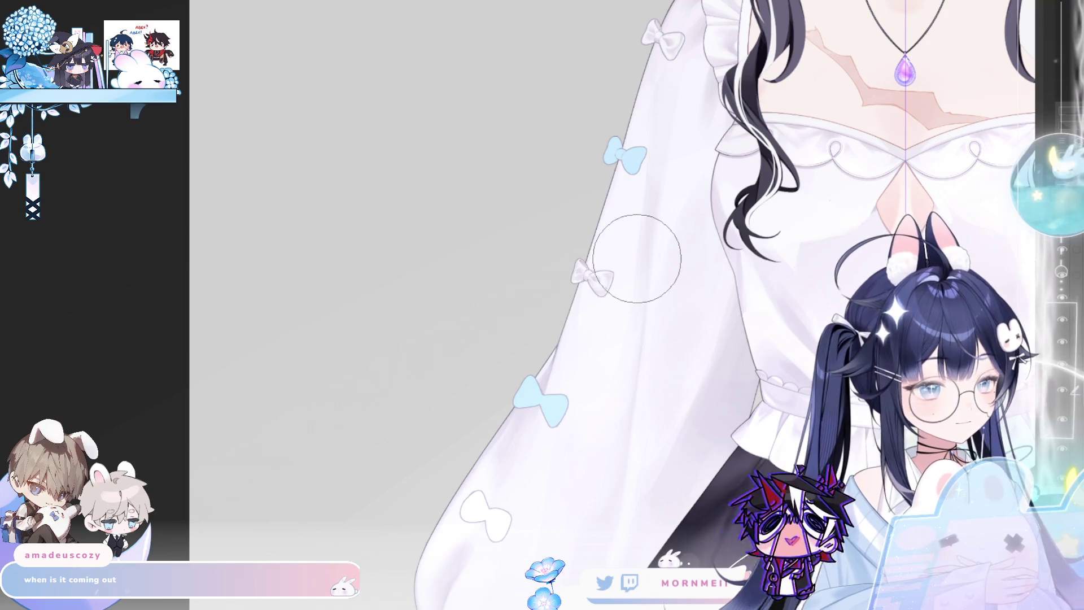
{"action": "scroll", "coordinate": [627, 272], "scroll_direction": "up", "scroll_amount": 6}
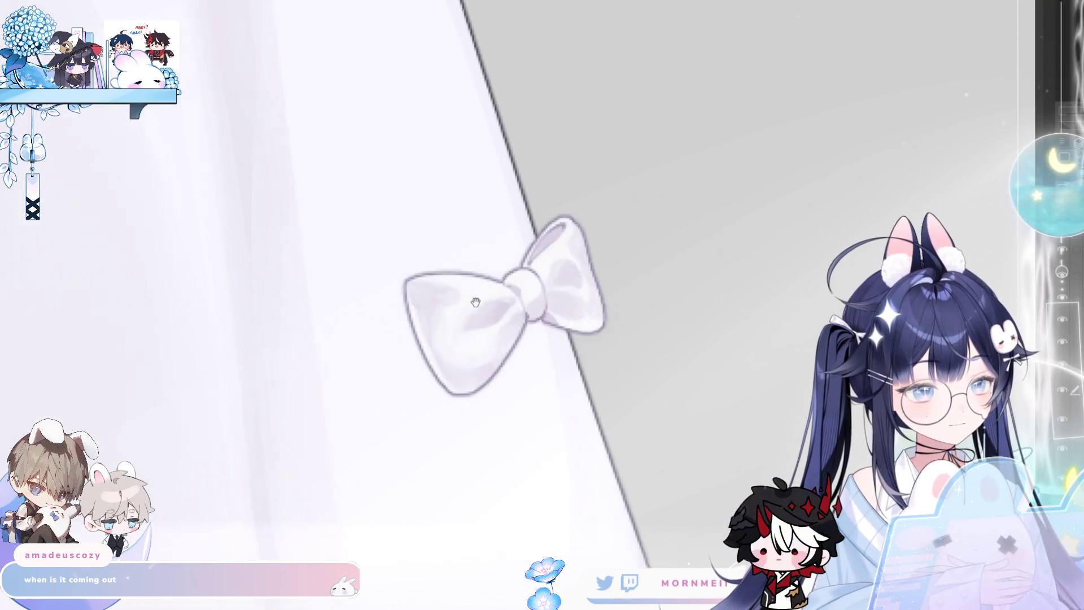
{"action": "left_click_drag", "start_coordinate": [475, 302], "coordinate": [503, 328]}
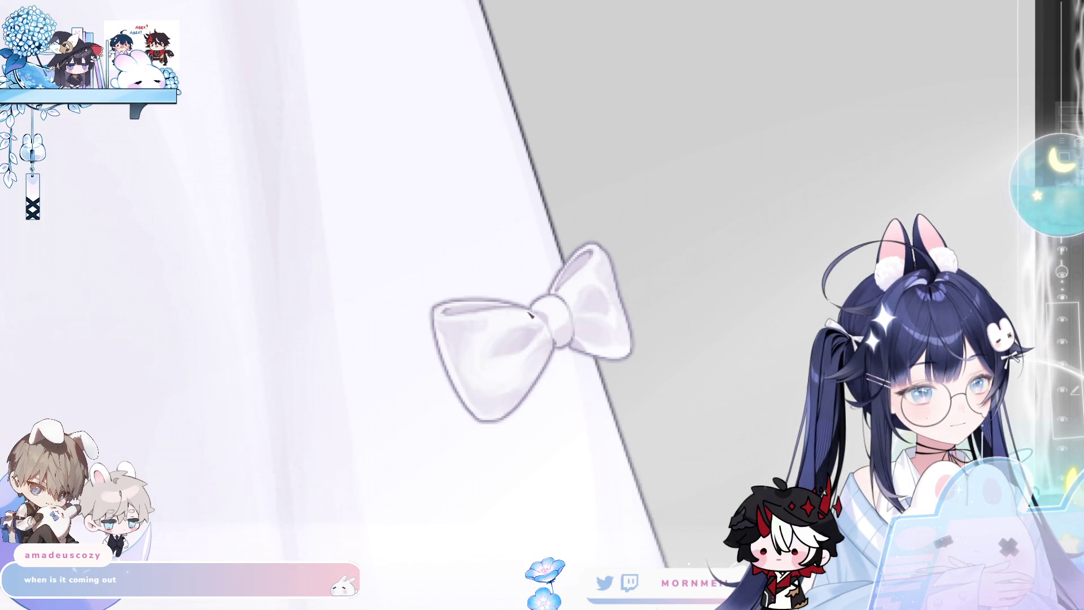
{"action": "key", "text": "h"}
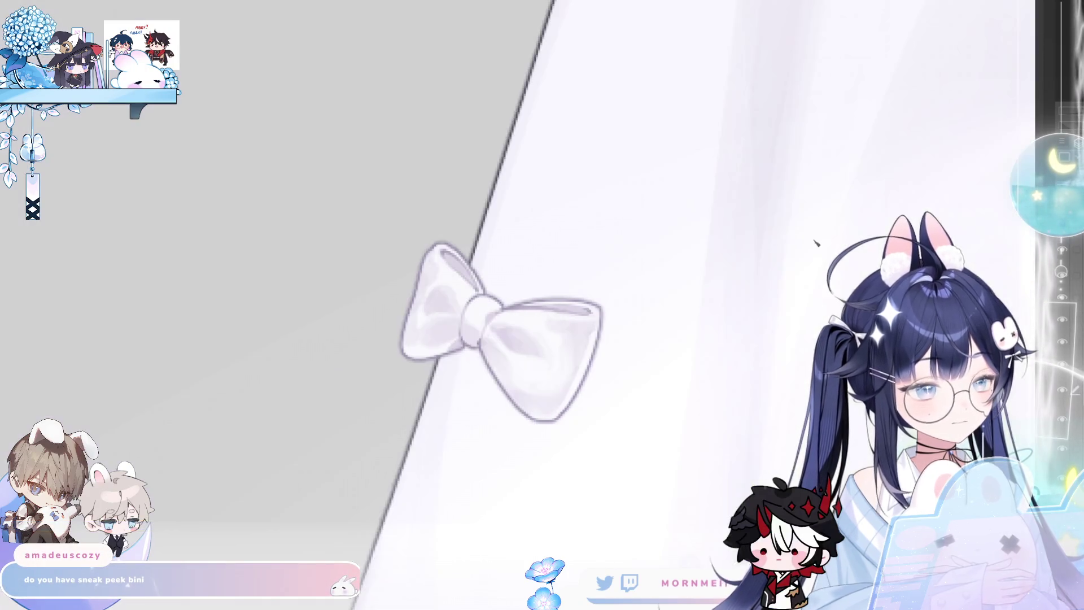
{"action": "key", "text": "h"}
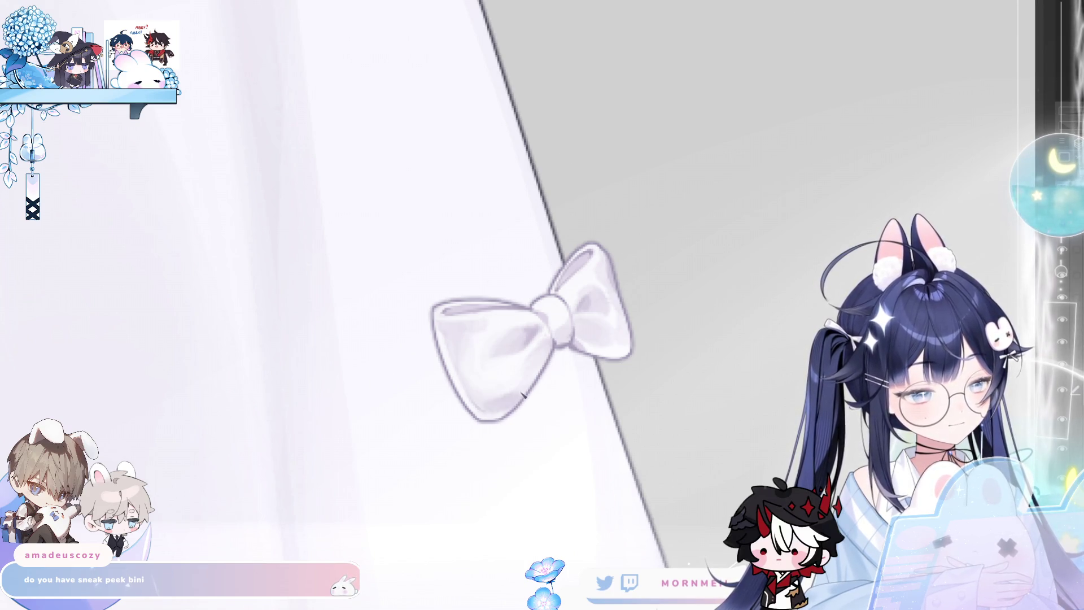
{"action": "scroll", "coordinate": [515, 427], "scroll_direction": "down", "scroll_amount": 3}
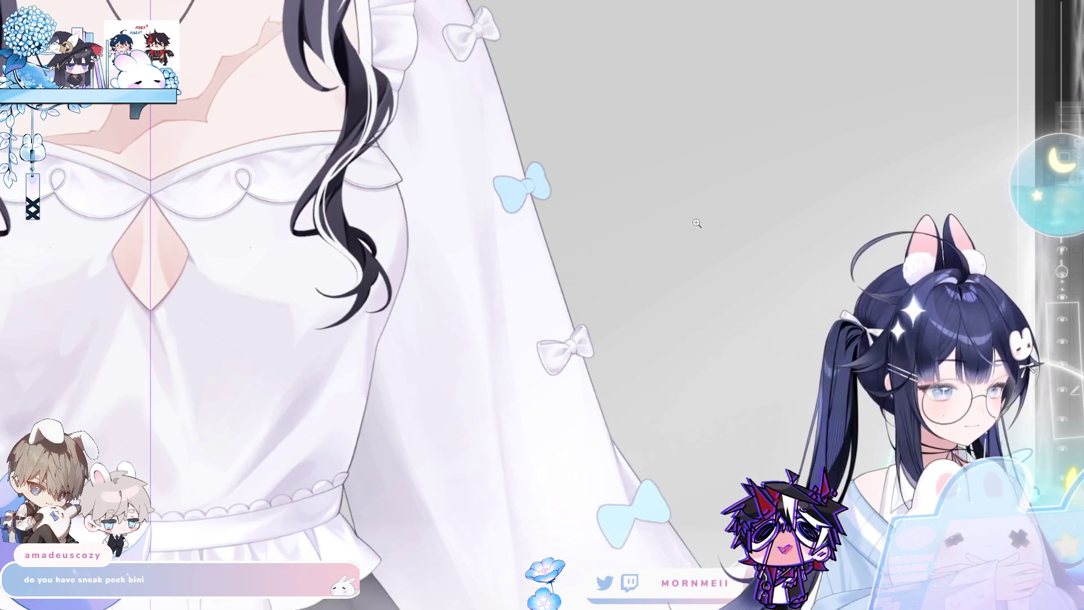
{"action": "key", "text": "h"}
{"action": "key", "text": "h"}
{"action": "scroll", "coordinate": [629, 295], "scroll_direction": "down", "scroll_amount": 2}
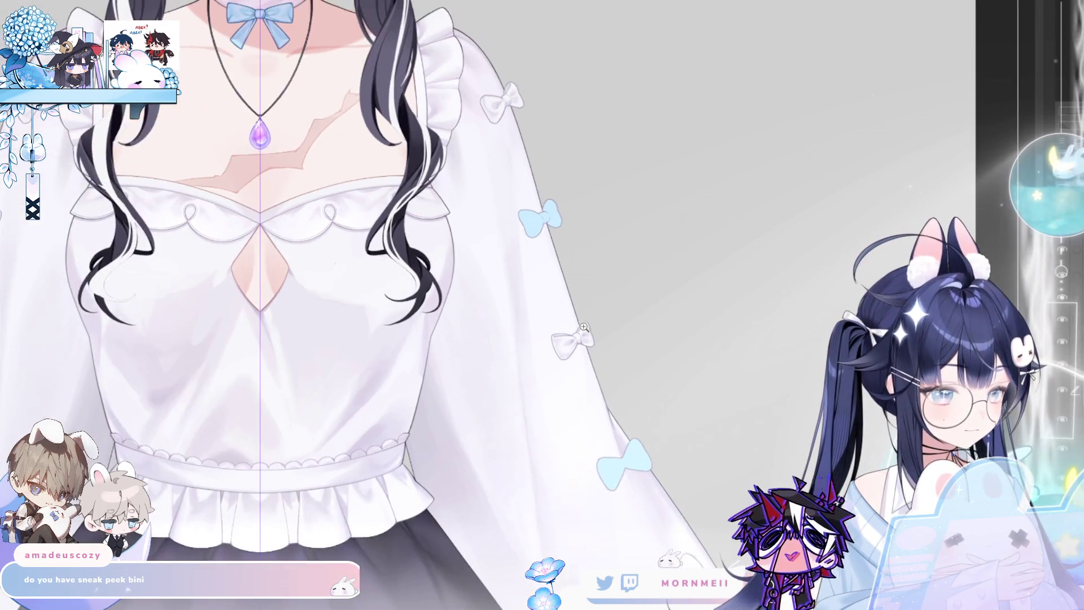
{"action": "key", "text": "h"}
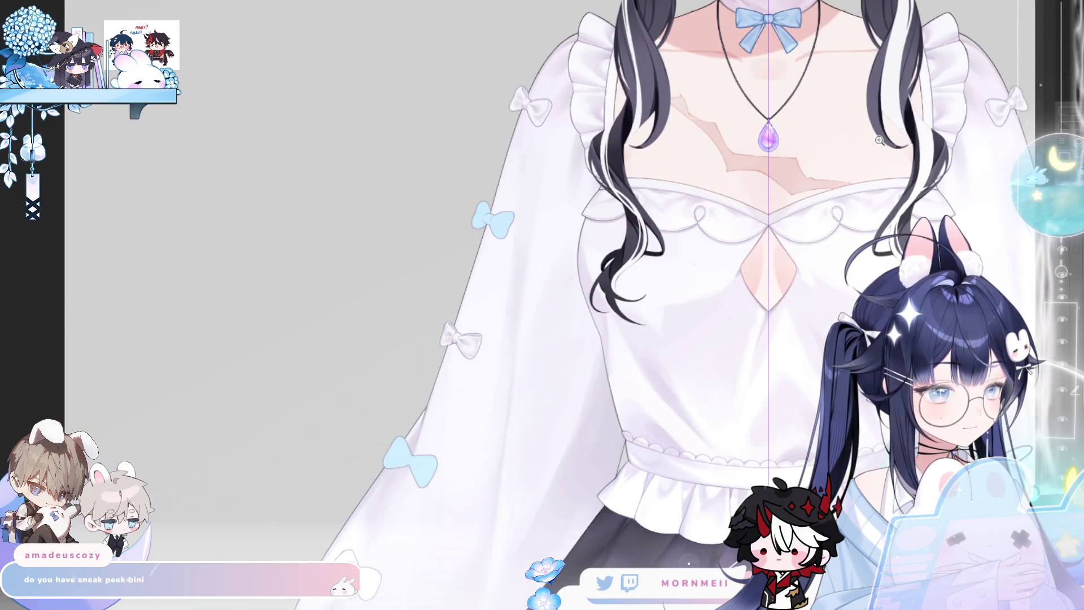
{"action": "key", "text": "h"}
{"action": "scroll", "coordinate": [566, 84], "scroll_direction": "up", "scroll_amount": 5}
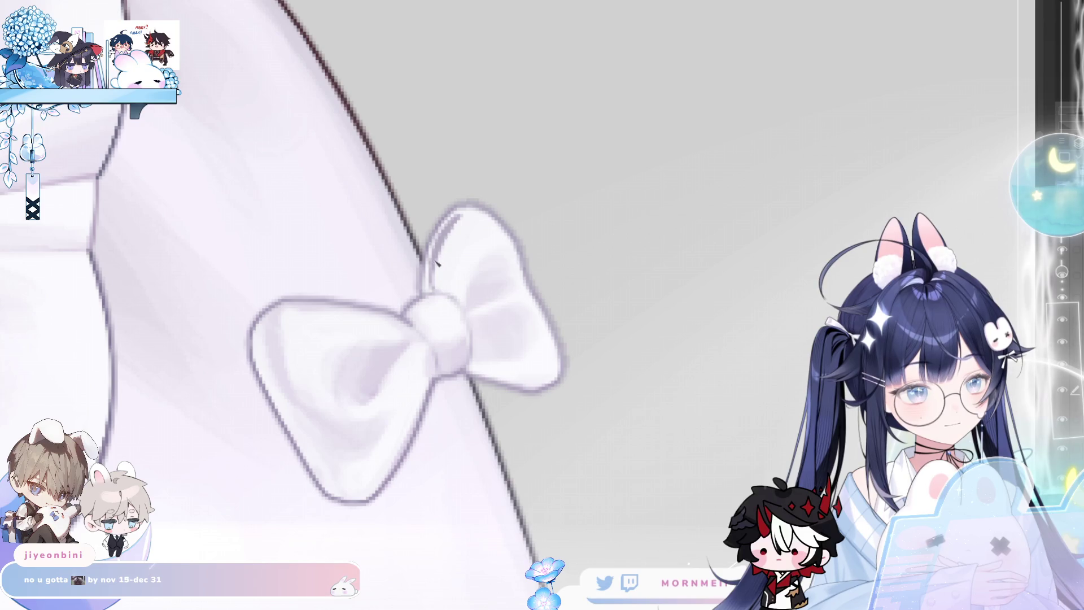
Paint a dark stroke on the bow's upper-left lobe, then soften it with a lighter tone.
{"action": "scroll", "coordinate": [432, 262], "scroll_direction": "down", "scroll_amount": 6}
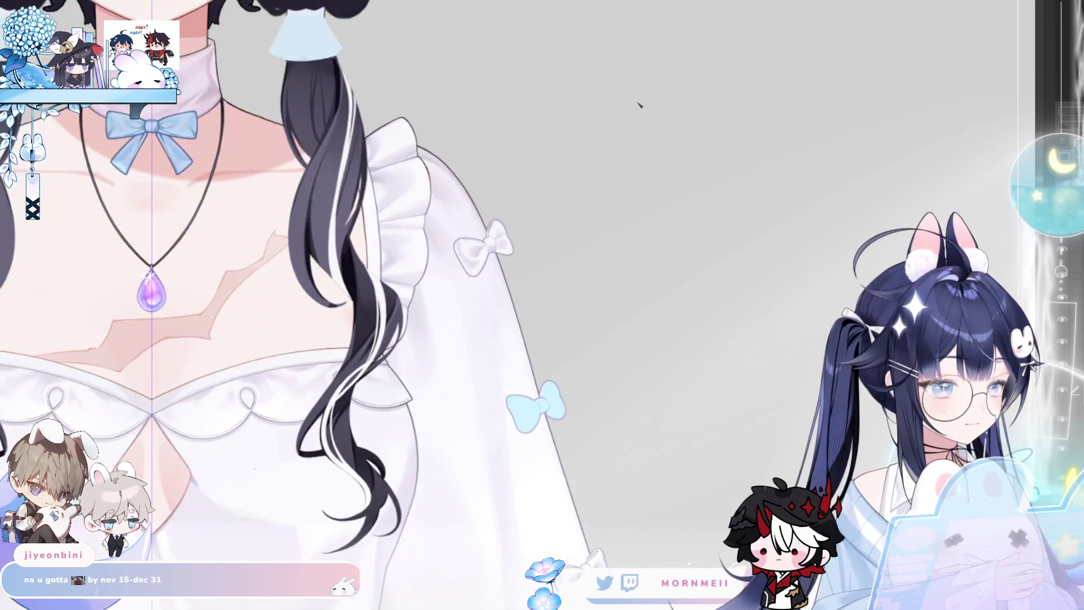
{"action": "scroll", "coordinate": [517, 233], "scroll_direction": "up", "scroll_amount": 5}
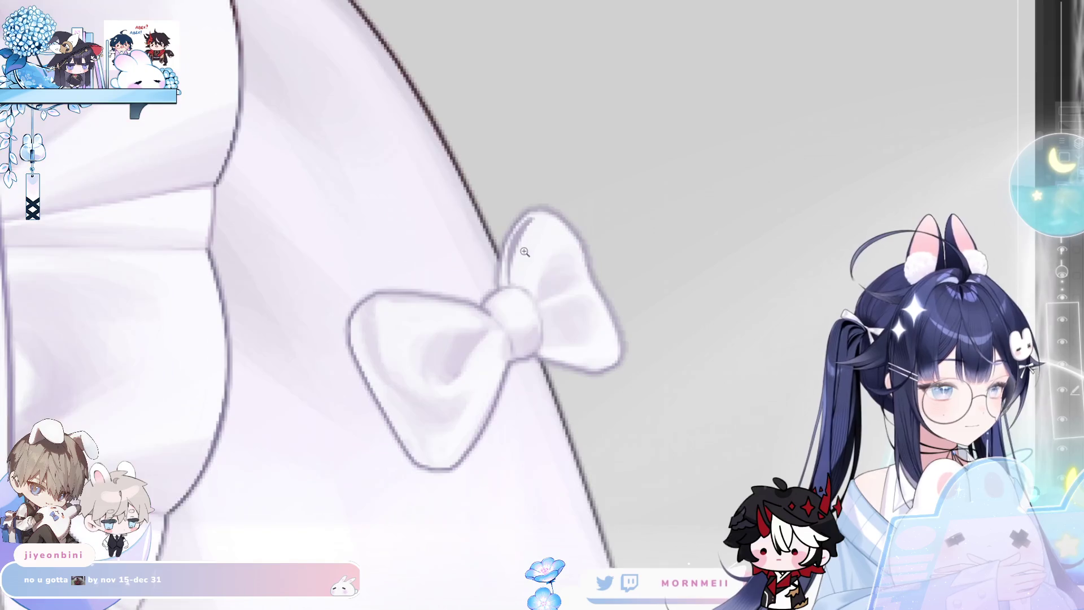
{"action": "left_click_drag", "start_coordinate": [534, 221], "coordinate": [513, 261]}
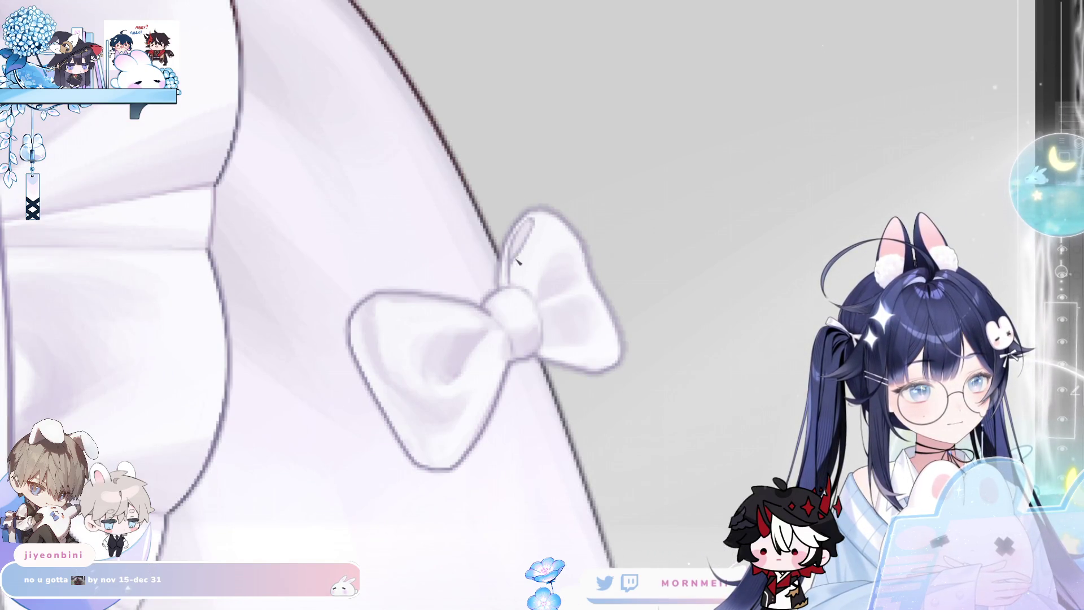
{"action": "left_click_drag", "start_coordinate": [528, 221], "coordinate": [506, 278]}
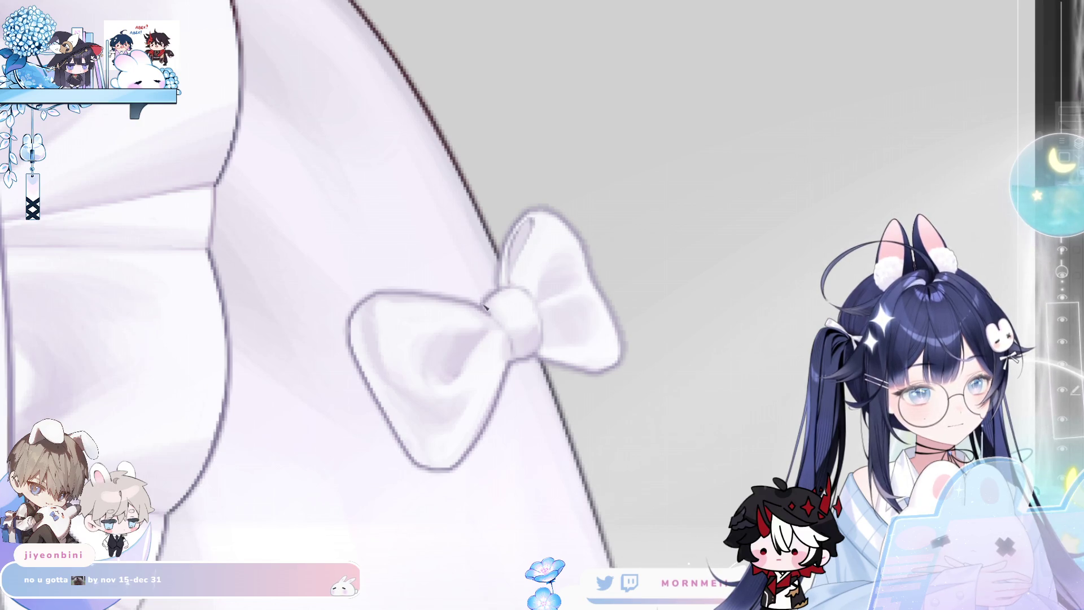
{"action": "scroll", "coordinate": [514, 283], "scroll_direction": "down", "scroll_amount": 5}
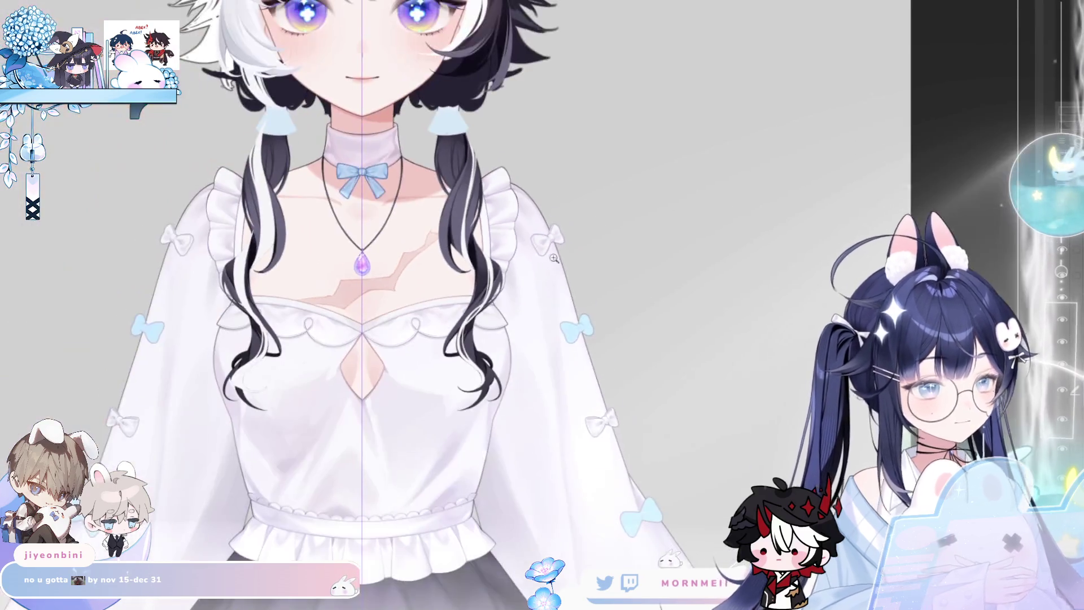
{"action": "scroll", "coordinate": [683, 402], "scroll_direction": "right", "scroll_amount": 5}
{"action": "scroll", "coordinate": [683, 402], "scroll_direction": "down", "scroll_amount": 3}
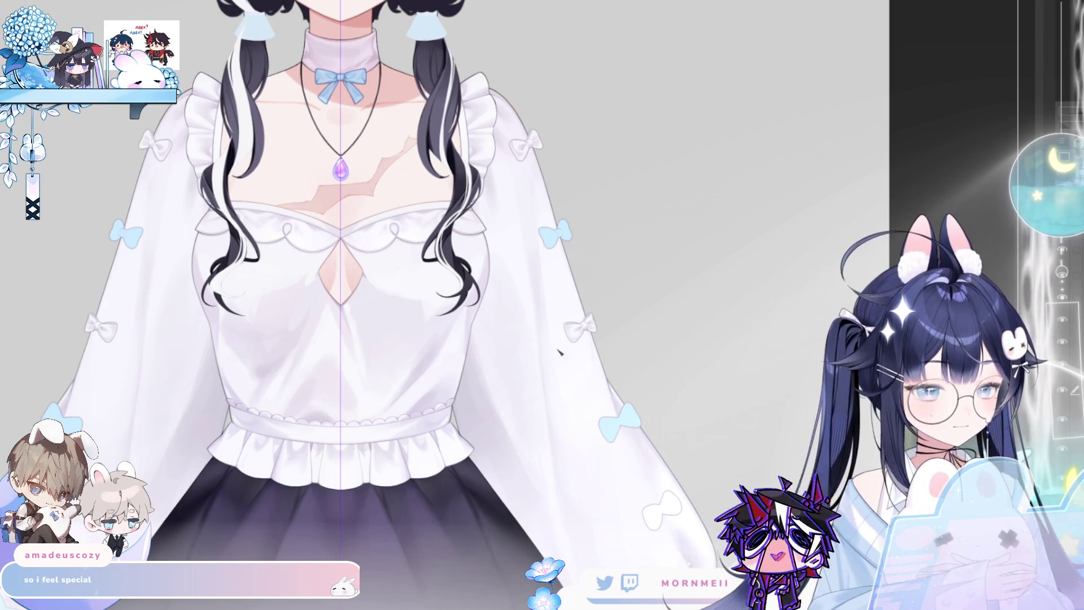
{"action": "scroll", "coordinate": [562, 140], "scroll_direction": "up", "scroll_amount": 3}
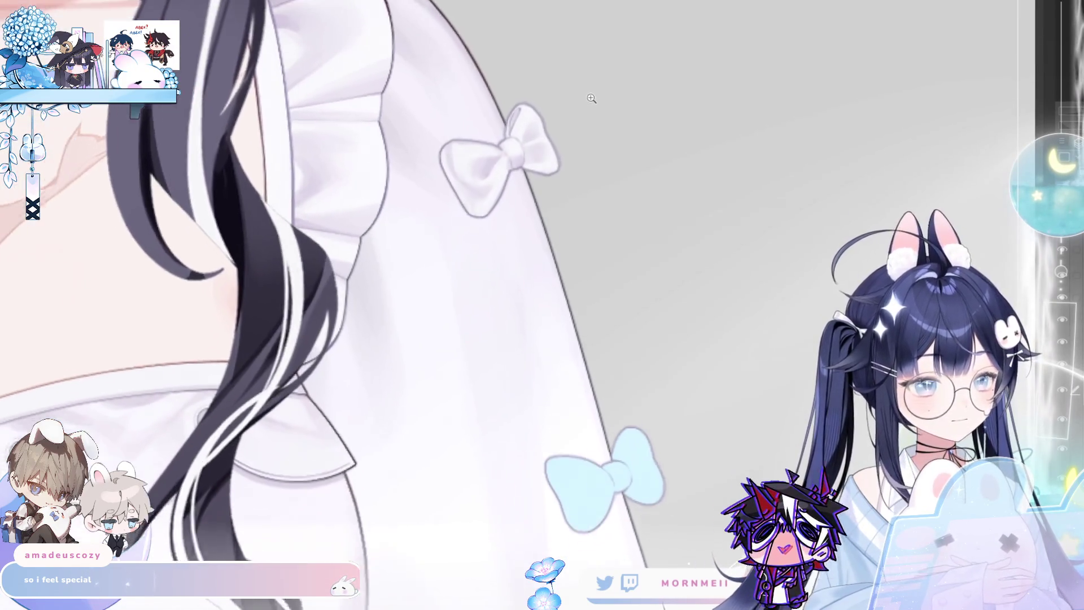
{"action": "scroll", "coordinate": [593, 102], "scroll_direction": "up", "scroll_amount": 3}
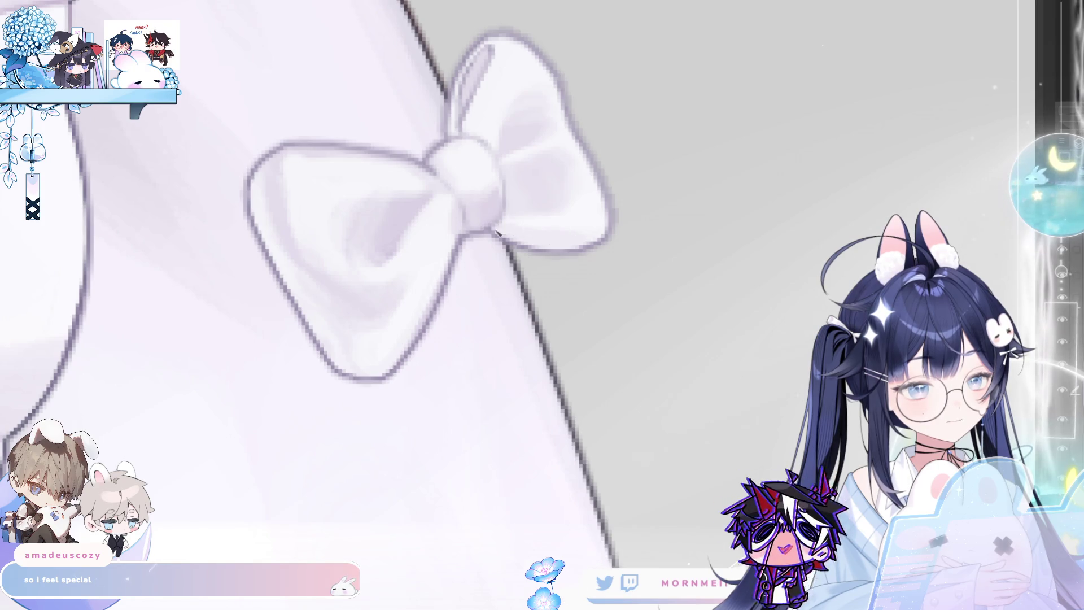
{"action": "key", "text": "h"}
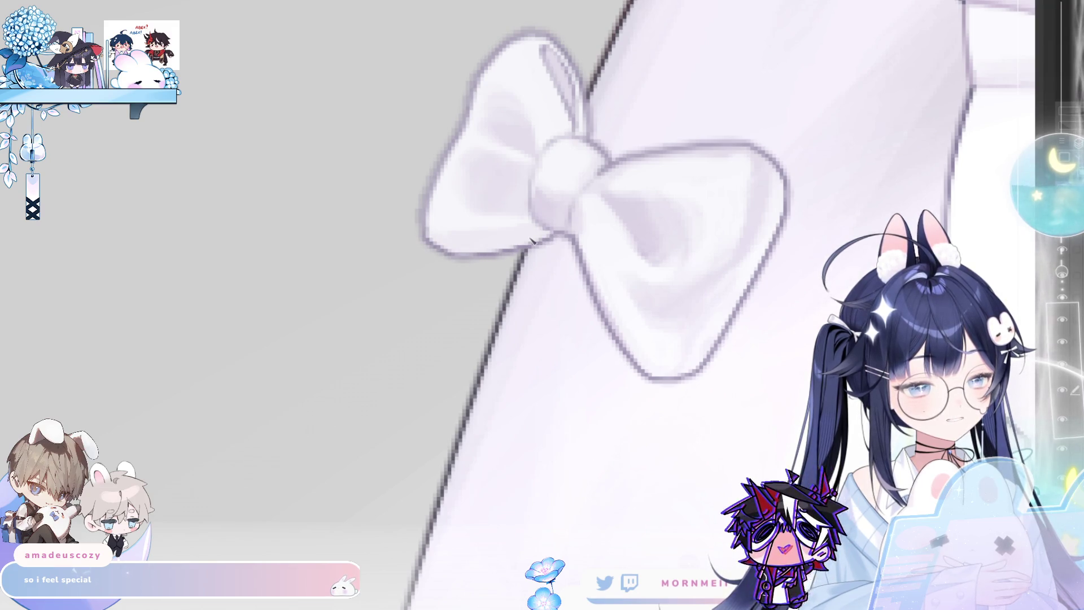
{"action": "left_click_drag", "start_coordinate": [446, 211], "coordinate": [167, 273]}
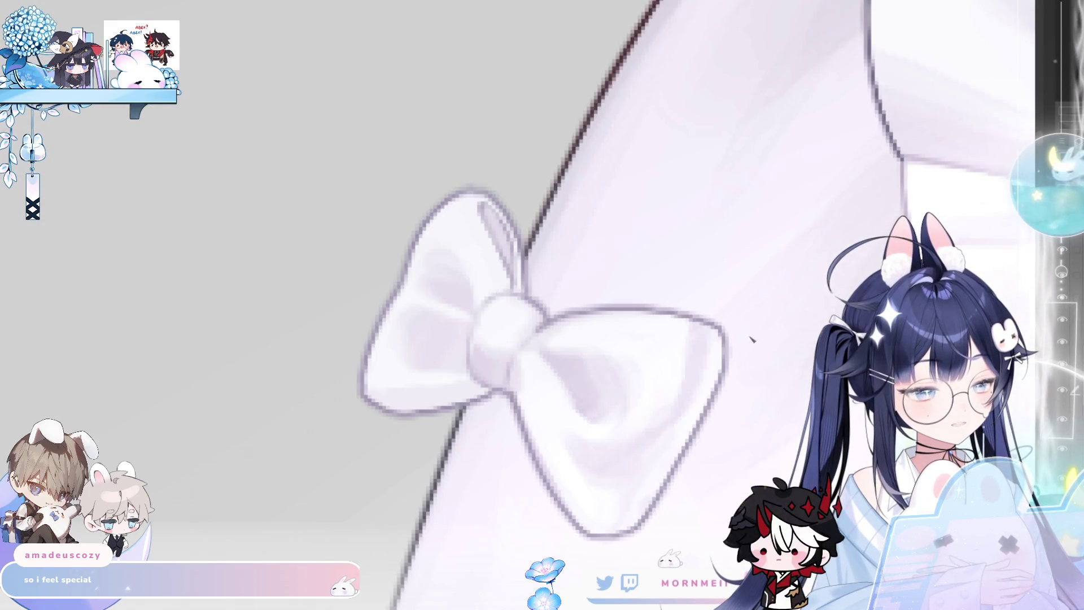
{"action": "key", "text": "h"}
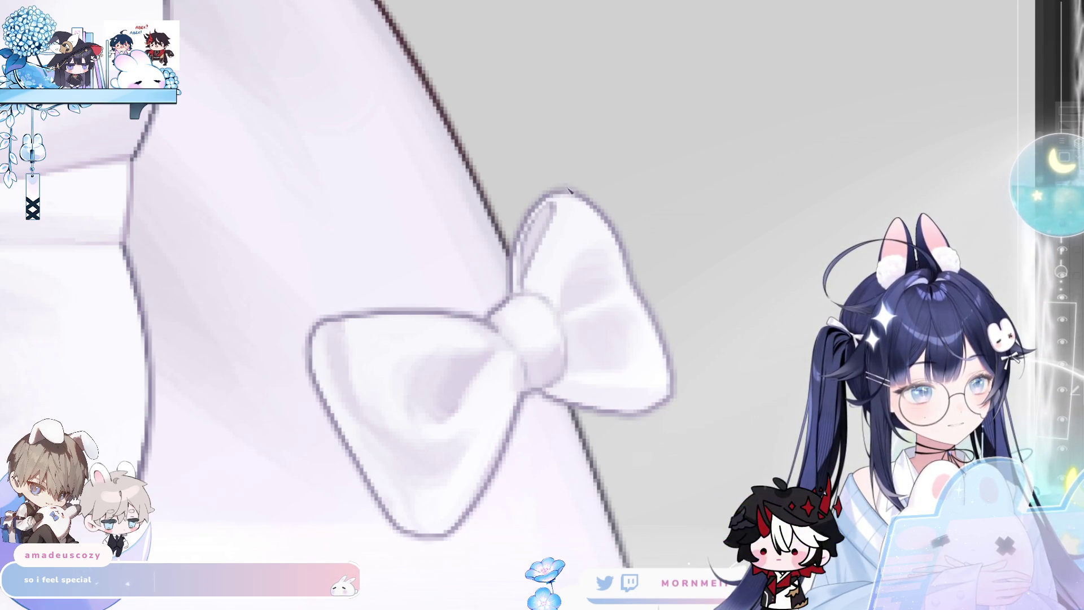
{"action": "key", "text": "h"}
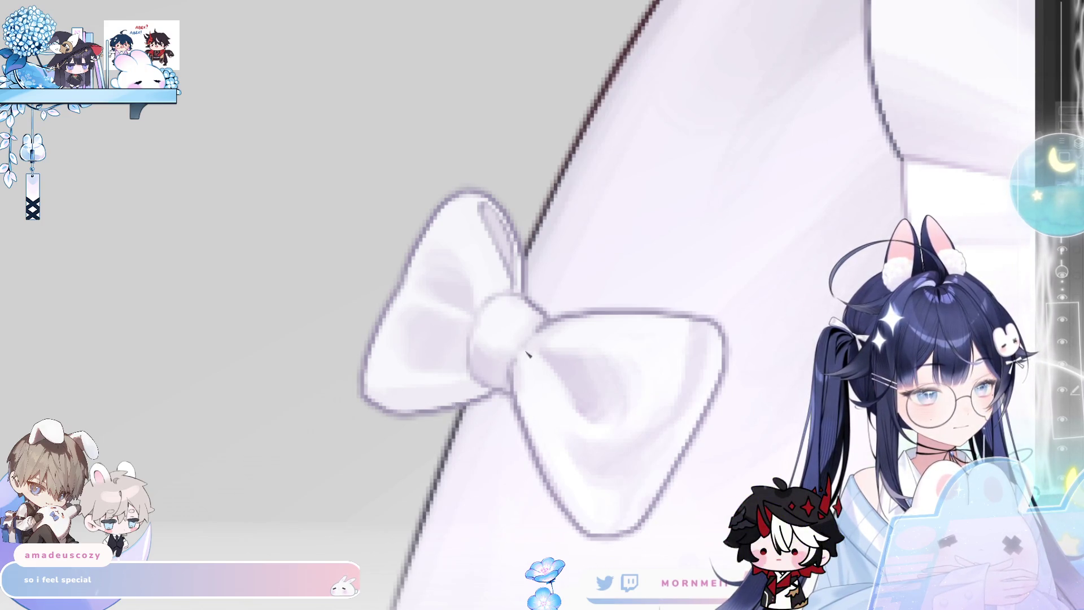
{"action": "scroll", "coordinate": [474, 377], "scroll_direction": "down", "scroll_amount": 2}
{"action": "scroll", "coordinate": [581, 242], "scroll_direction": "down", "scroll_amount": 3}
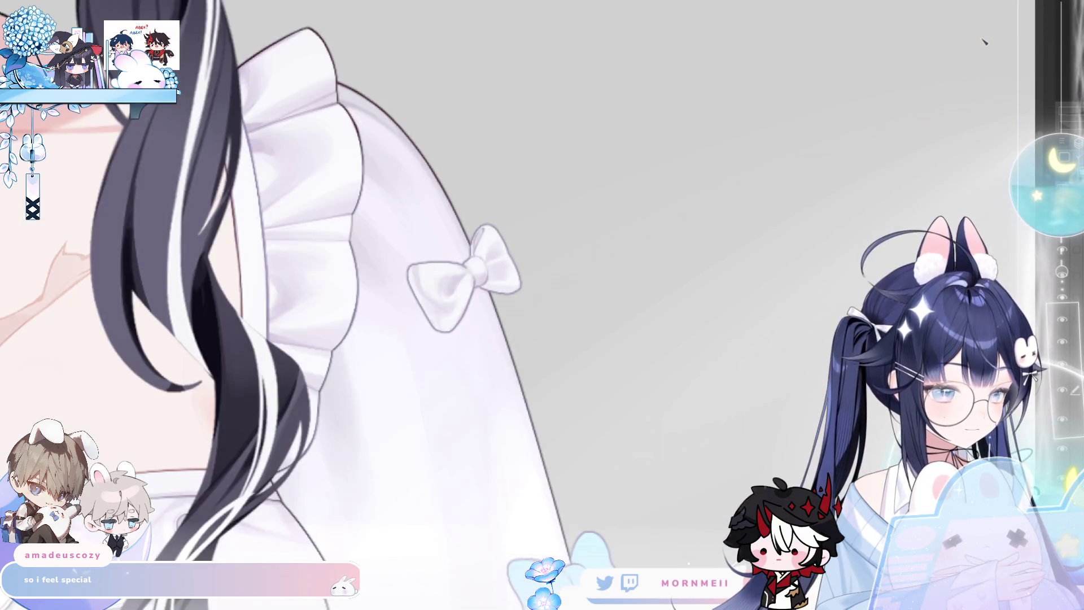
{"action": "scroll", "coordinate": [621, 249], "scroll_direction": "up", "scroll_amount": 3}
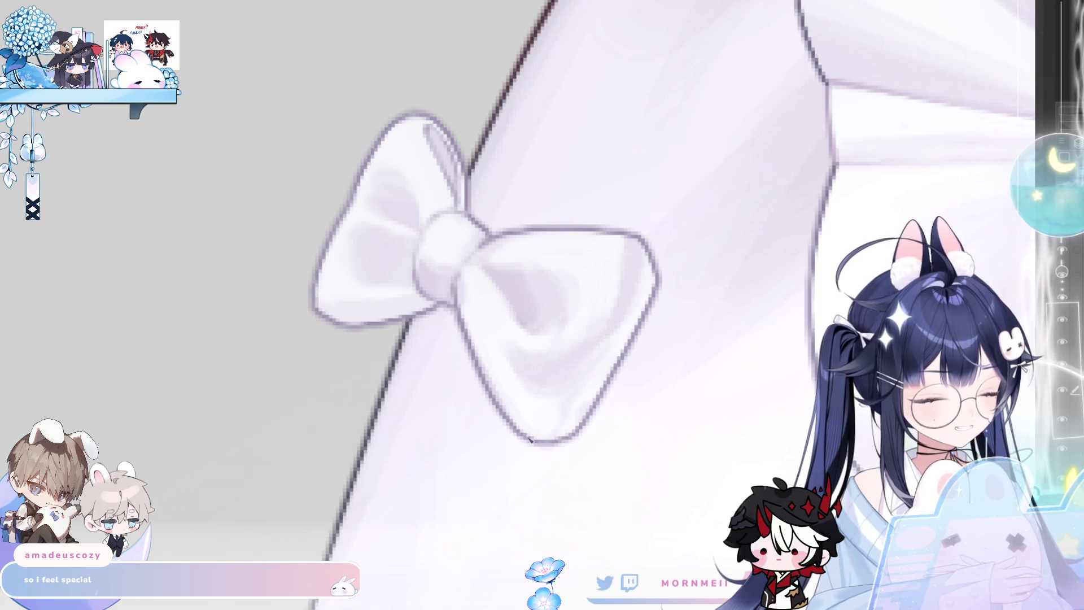
{"action": "scroll", "coordinate": [654, 343], "scroll_direction": "down", "scroll_amount": 3}
{"action": "scroll", "coordinate": [877, 184], "scroll_direction": "right", "scroll_amount": 5}
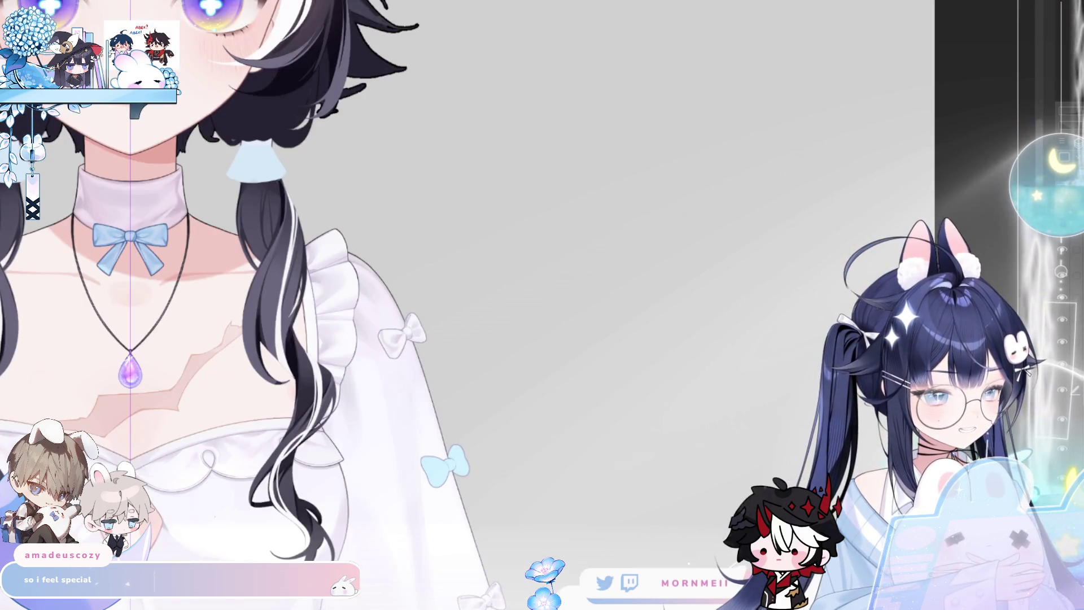
{"action": "scroll", "coordinate": [657, 326], "scroll_direction": "up", "scroll_amount": 3}
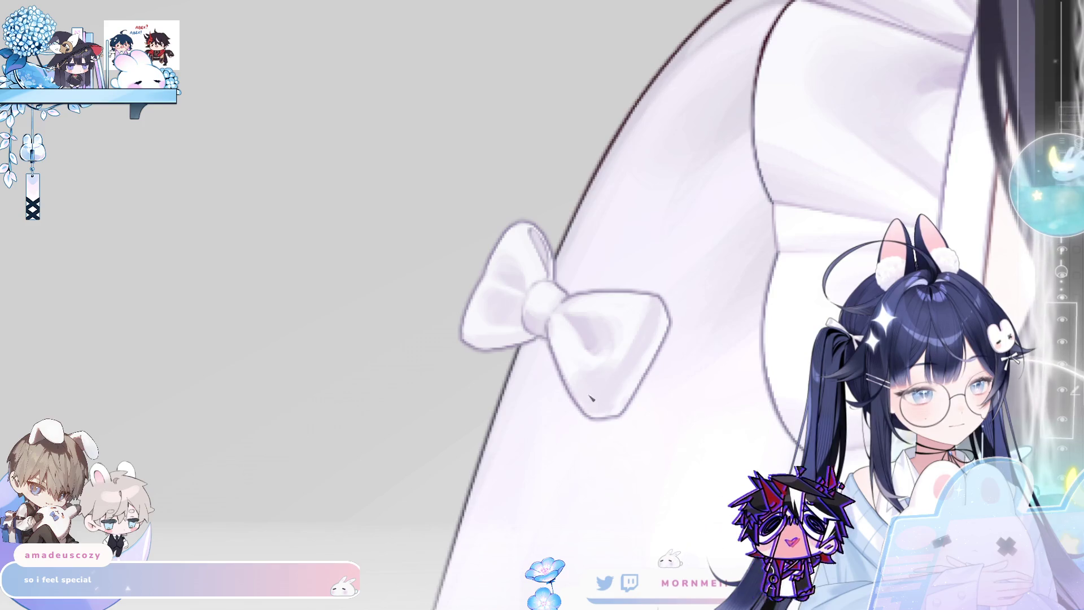
{"action": "left_click", "coordinate": [604, 375]}
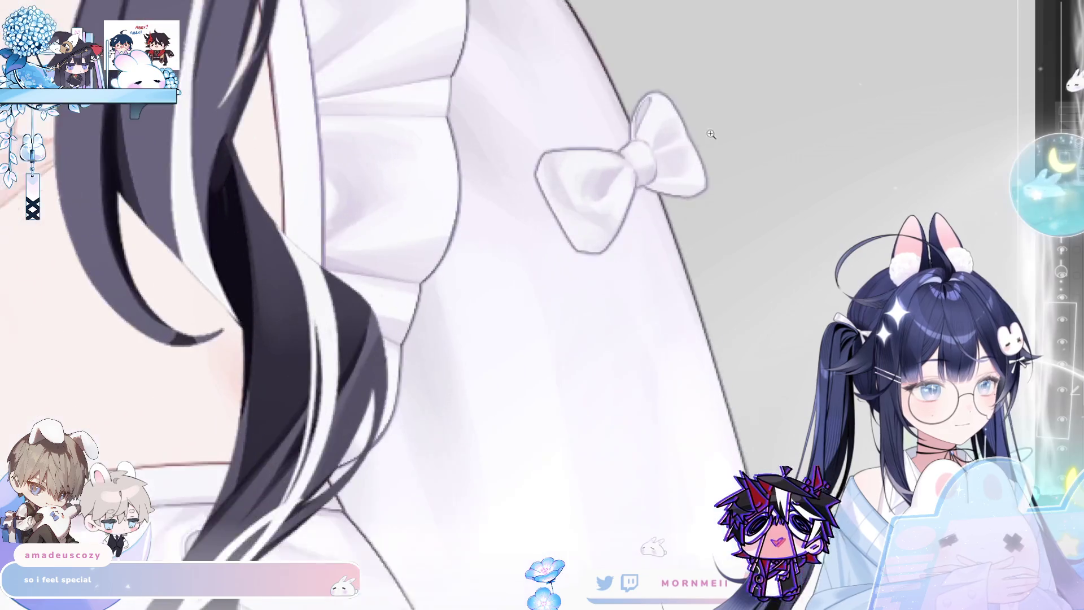
{"action": "left_click", "coordinate": [634, 162]}
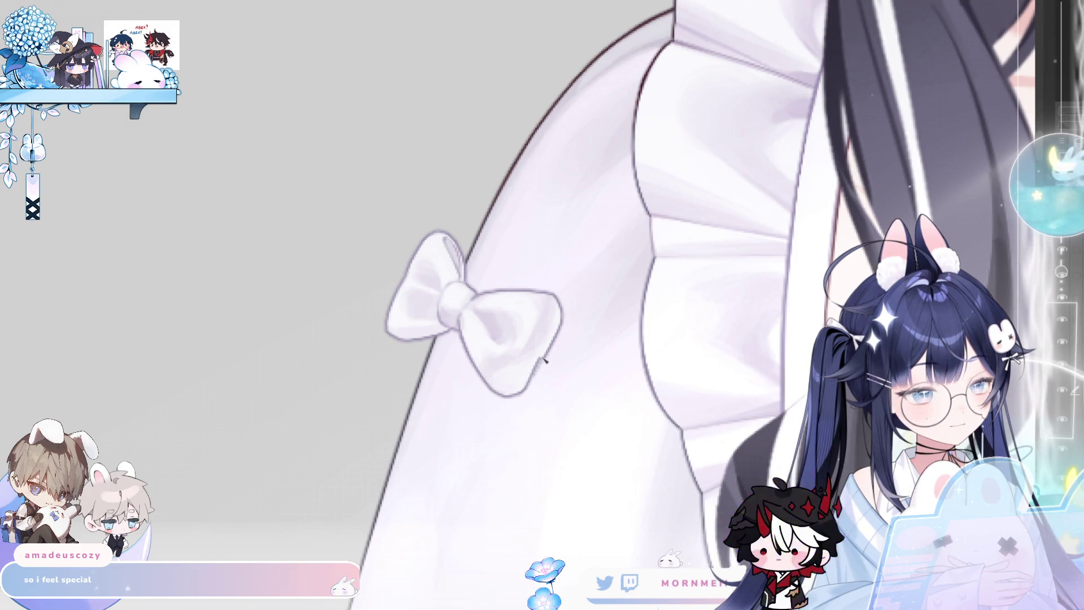
{"action": "scroll", "coordinate": [581, 279], "scroll_direction": "down", "scroll_amount": 3}
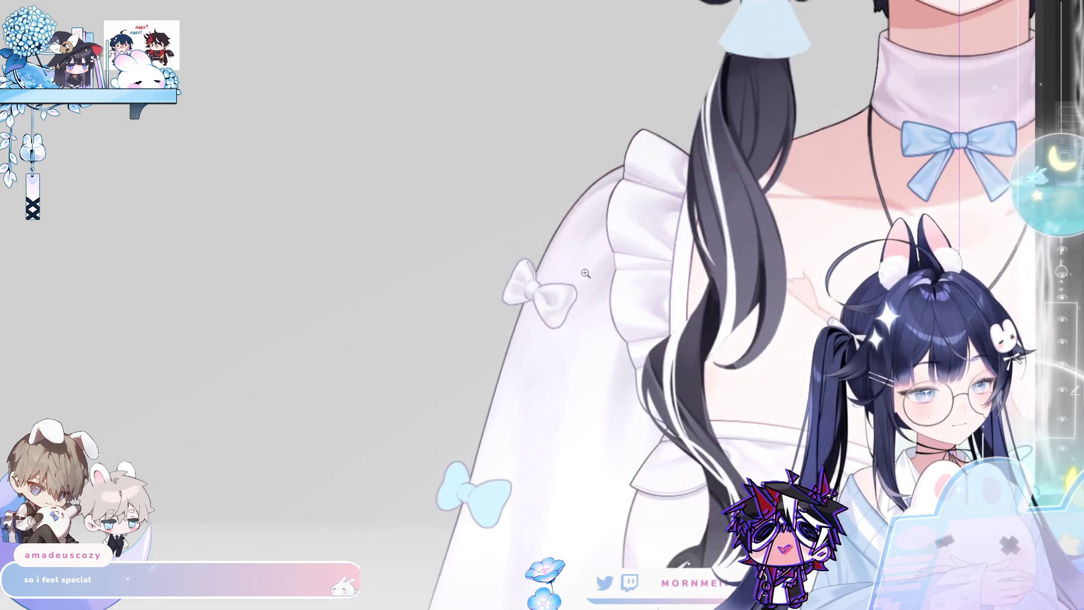
{"action": "key", "text": "h"}
{"action": "scroll", "coordinate": [623, 209], "scroll_direction": "down", "scroll_amount": 3}
{"action": "scroll", "coordinate": [624, 209], "scroll_direction": "up", "scroll_amount": 6}
{"action": "scroll", "coordinate": [619, 207], "scroll_direction": "down", "scroll_amount": 5}
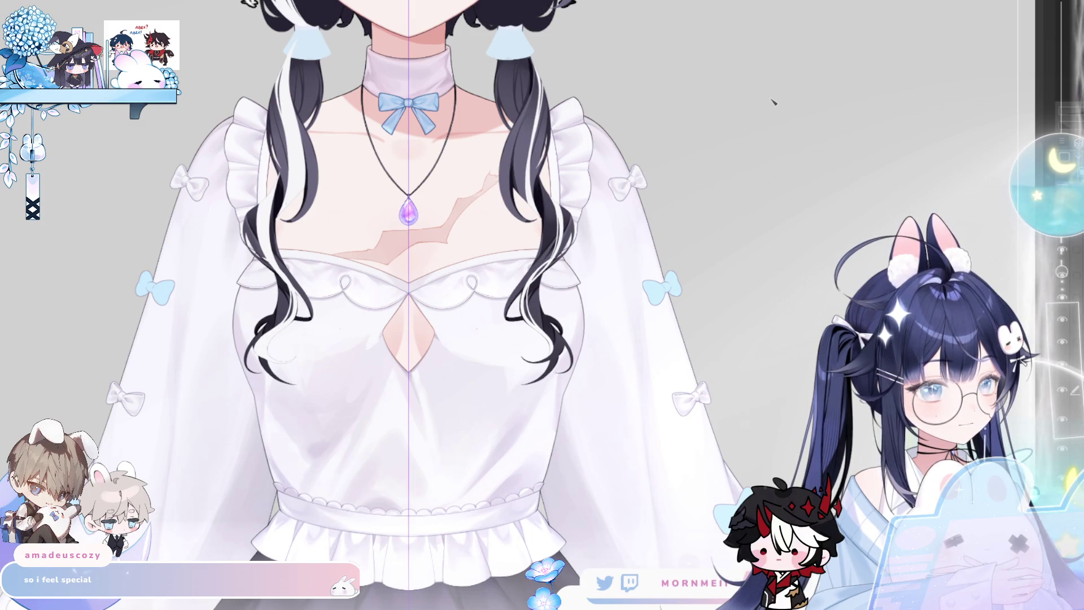
{"action": "scroll", "coordinate": [823, 189], "scroll_direction": "down", "scroll_amount": 2}
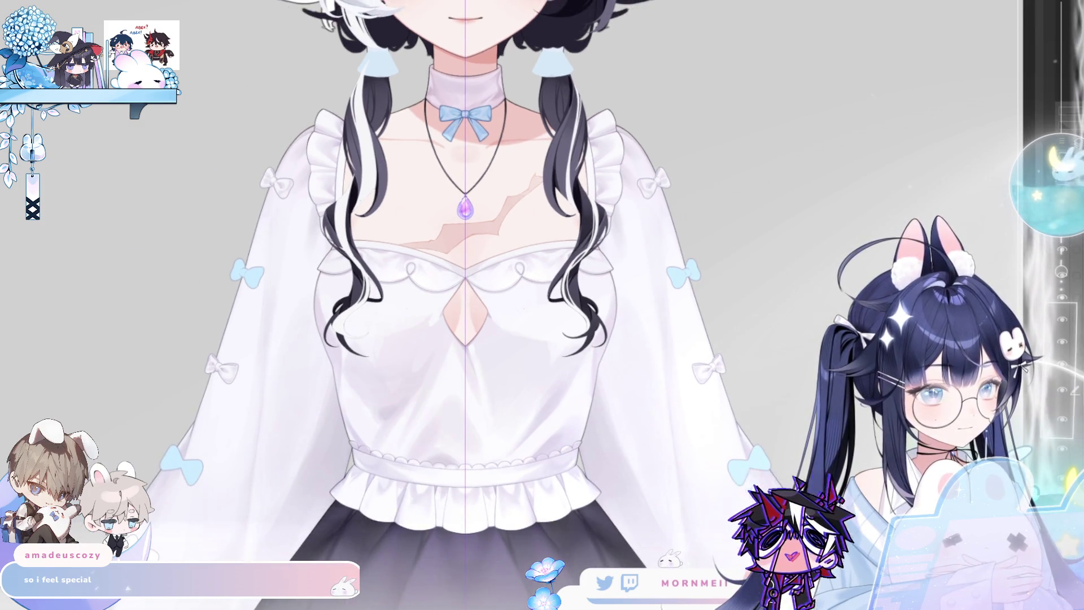
{"action": "key", "text": "h"}
{"action": "key", "text": "h"}
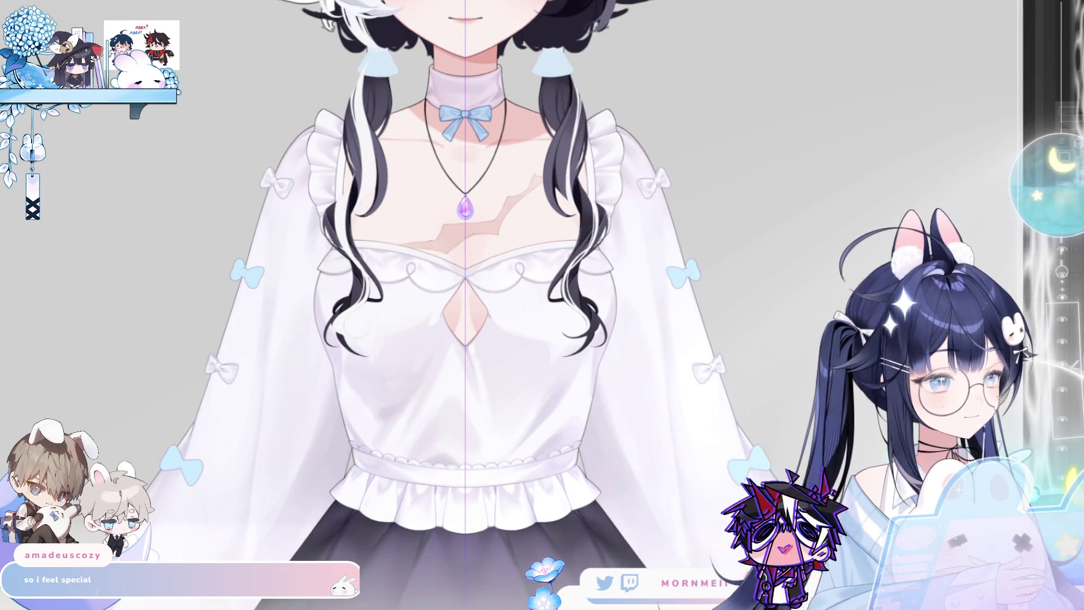
{"action": "scroll", "coordinate": [666, 165], "scroll_direction": "up", "scroll_amount": 5}
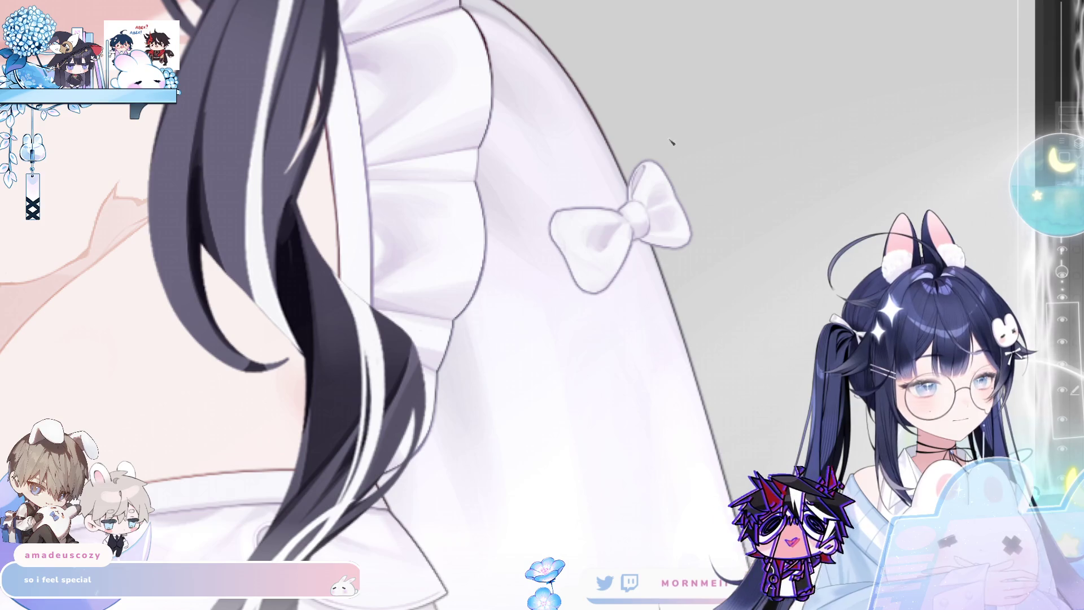
{"action": "key", "text": "m"}
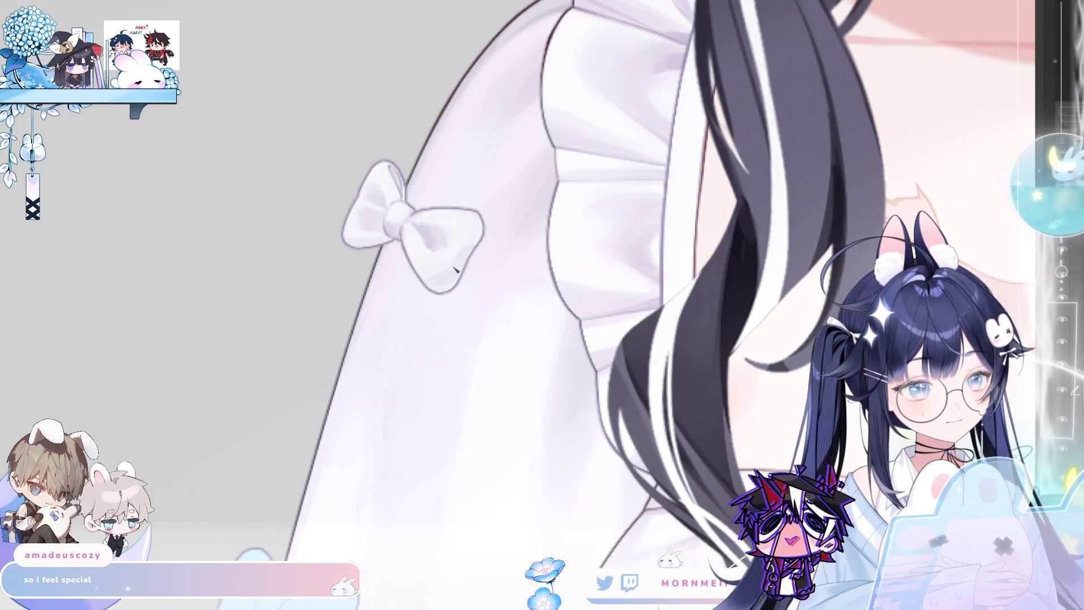
{"action": "scroll", "coordinate": [539, 206], "scroll_direction": "down", "scroll_amount": 2}
{"action": "key", "text": "h"}
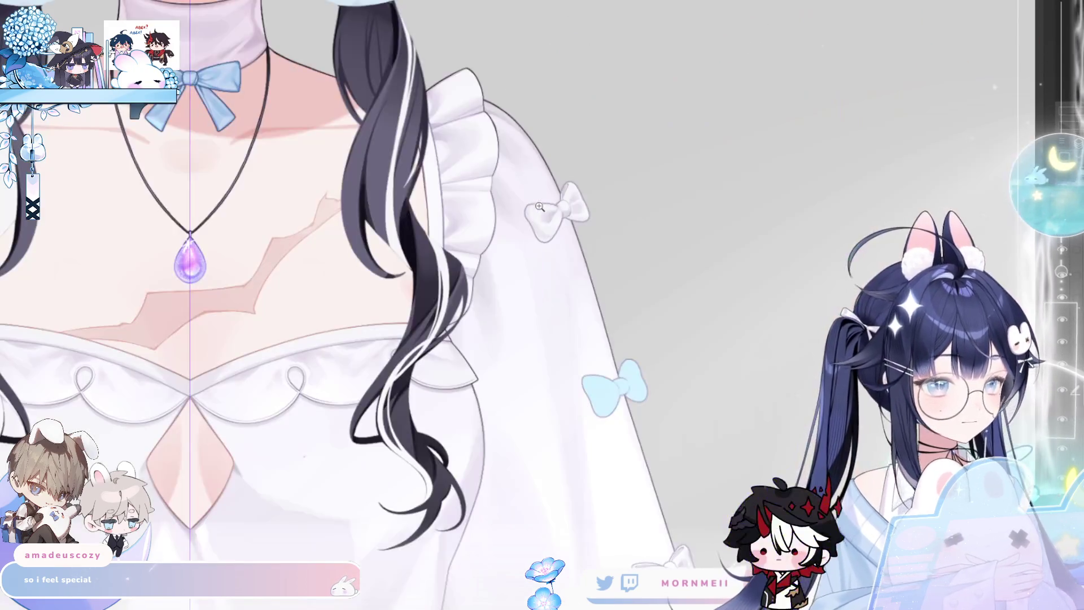
{"action": "scroll", "coordinate": [784, 193], "scroll_direction": "down", "scroll_amount": 2}
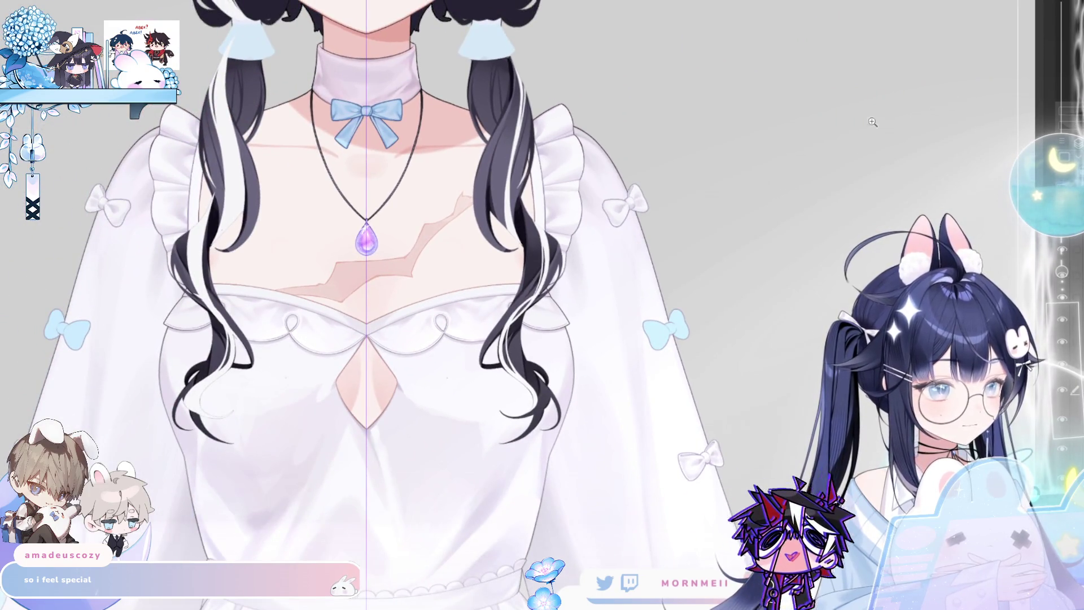
{"action": "scroll", "coordinate": [629, 201], "scroll_direction": "up", "scroll_amount": 4}
{"action": "key", "text": "h"}
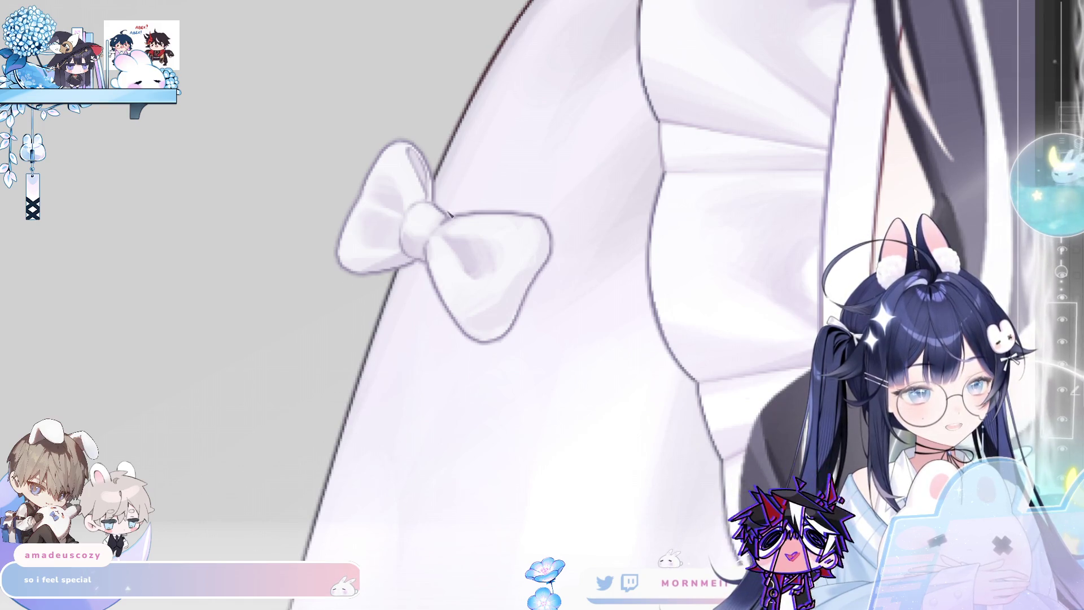
{"action": "scroll", "coordinate": [482, 205], "scroll_direction": "down", "scroll_amount": 3}
{"action": "scroll", "coordinate": [483, 205], "scroll_direction": "up", "scroll_amount": 2}
{"action": "scroll", "coordinate": [482, 205], "scroll_direction": "down", "scroll_amount": 4}
{"action": "scroll", "coordinate": [584, 215], "scroll_direction": "up", "scroll_amount": 5}
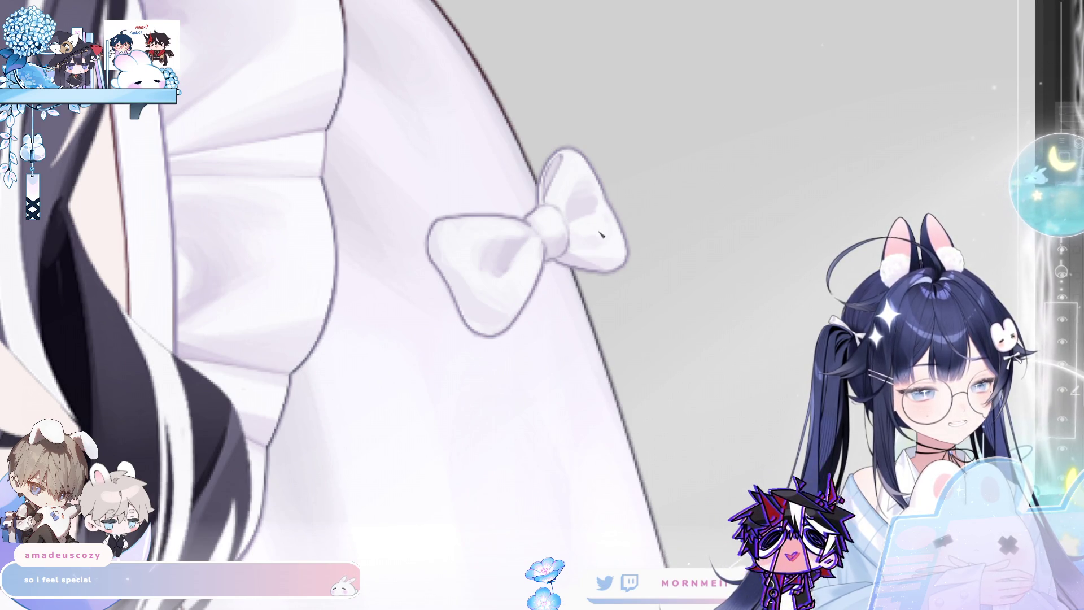
{"action": "scroll", "coordinate": [663, 162], "scroll_direction": "down", "scroll_amount": 3}
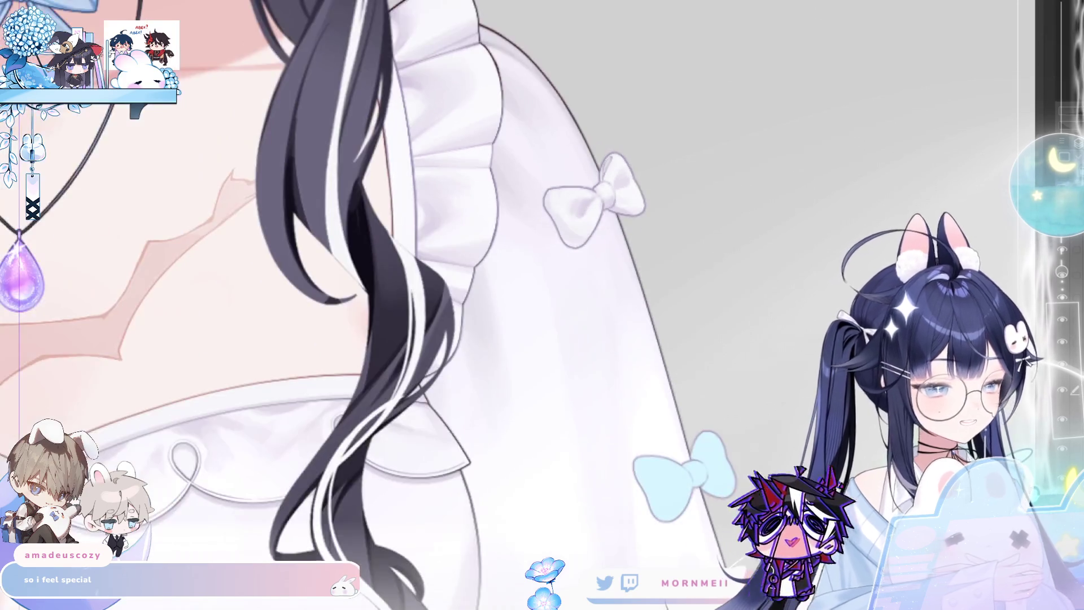
{"action": "scroll", "coordinate": [653, 150], "scroll_direction": "up", "scroll_amount": 4}
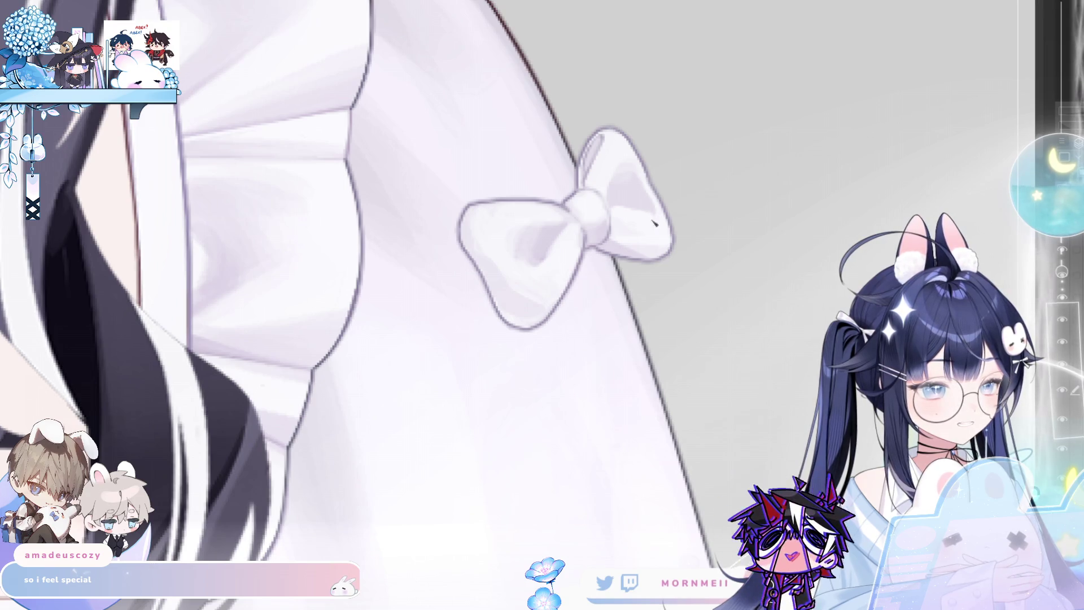
{"action": "scroll", "coordinate": [655, 225], "scroll_direction": "down", "scroll_amount": 4}
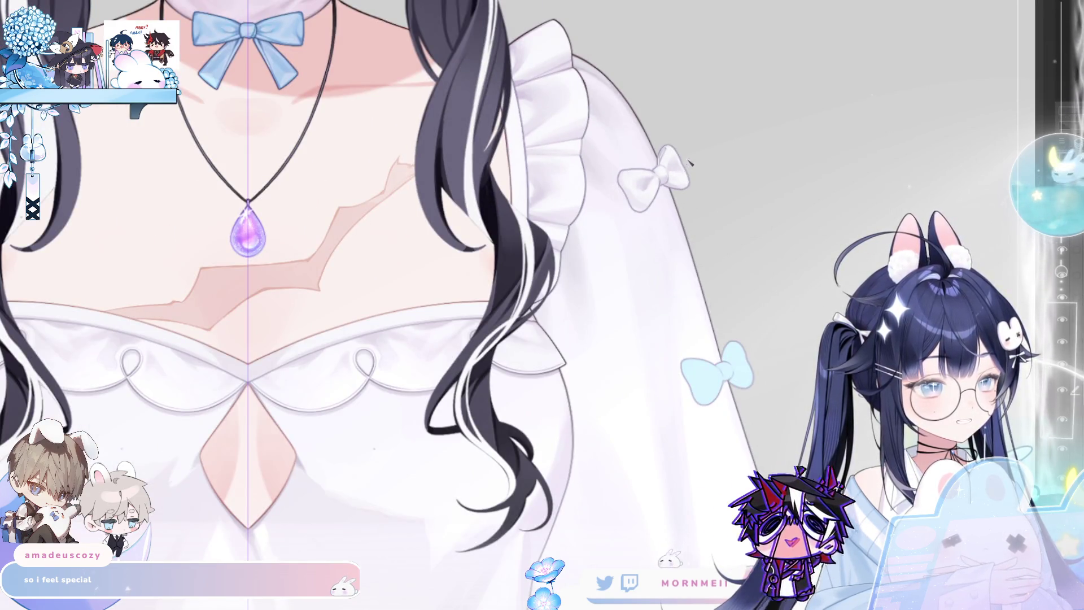
{"action": "scroll", "coordinate": [743, 107], "scroll_direction": "down", "scroll_amount": 2}
{"action": "left_click_drag", "start_coordinate": [808, 25], "coordinate": [1029, 25]}
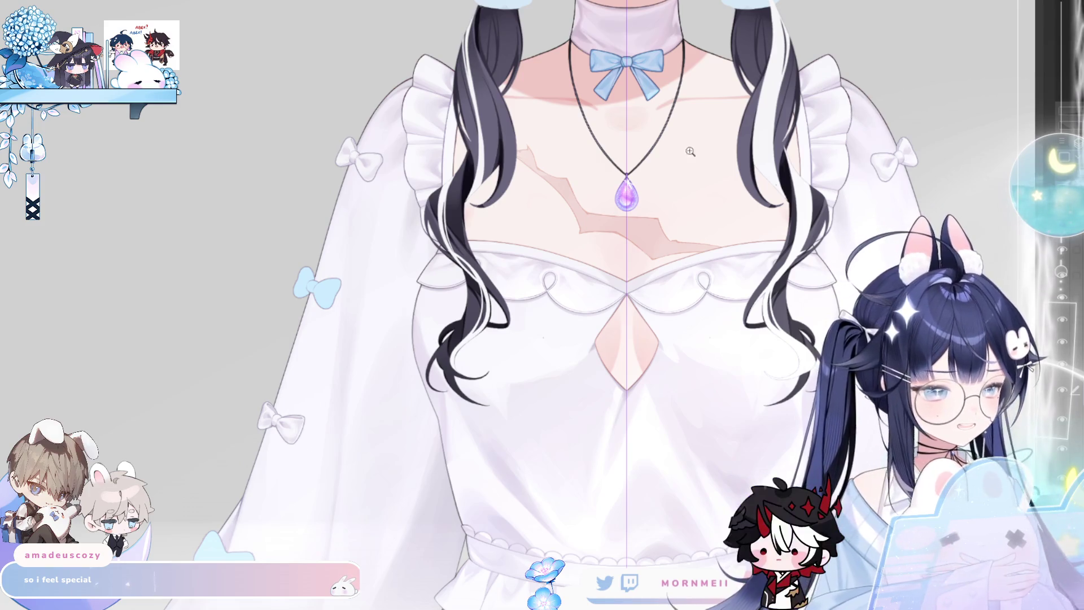
{"action": "scroll", "coordinate": [624, 300], "scroll_direction": "down", "scroll_amount": 1}
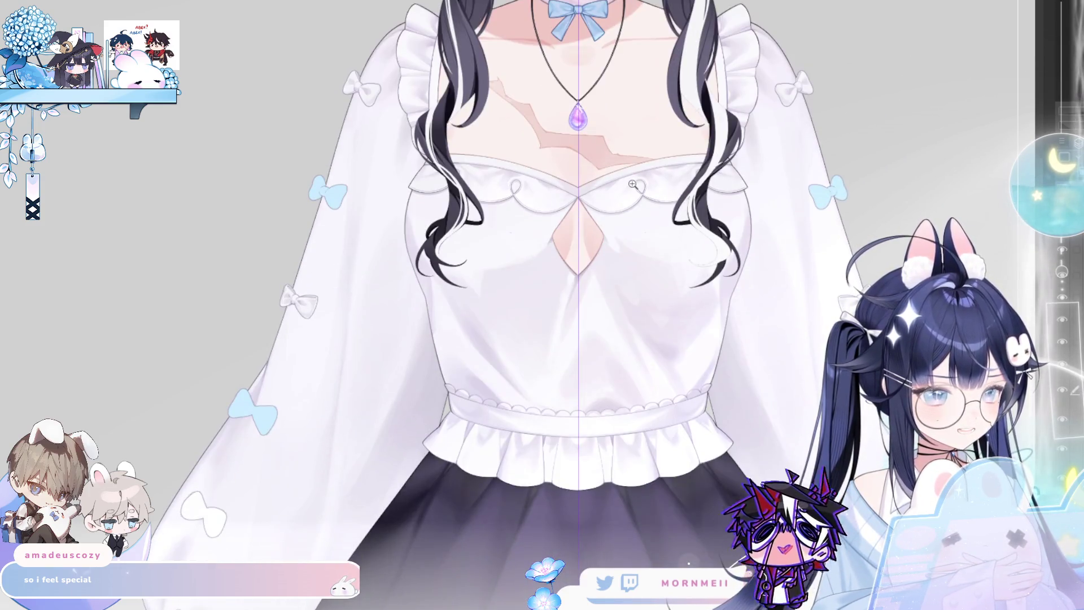
{"action": "scroll", "coordinate": [633, 184], "scroll_direction": "up", "scroll_amount": 4}
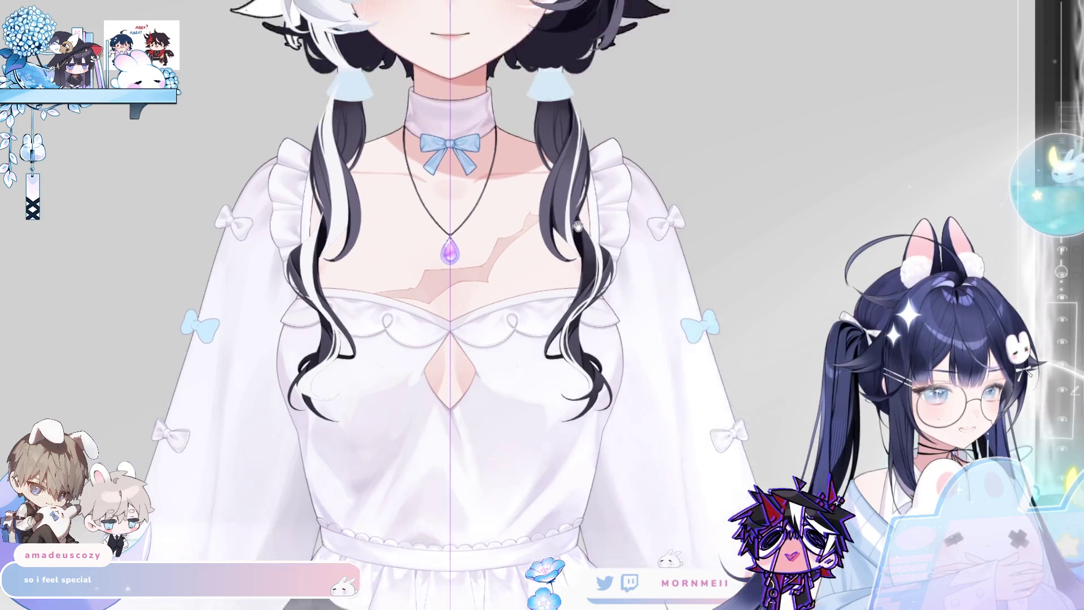
{"action": "scroll", "coordinate": [774, 300], "scroll_direction": "down", "scroll_amount": 4}
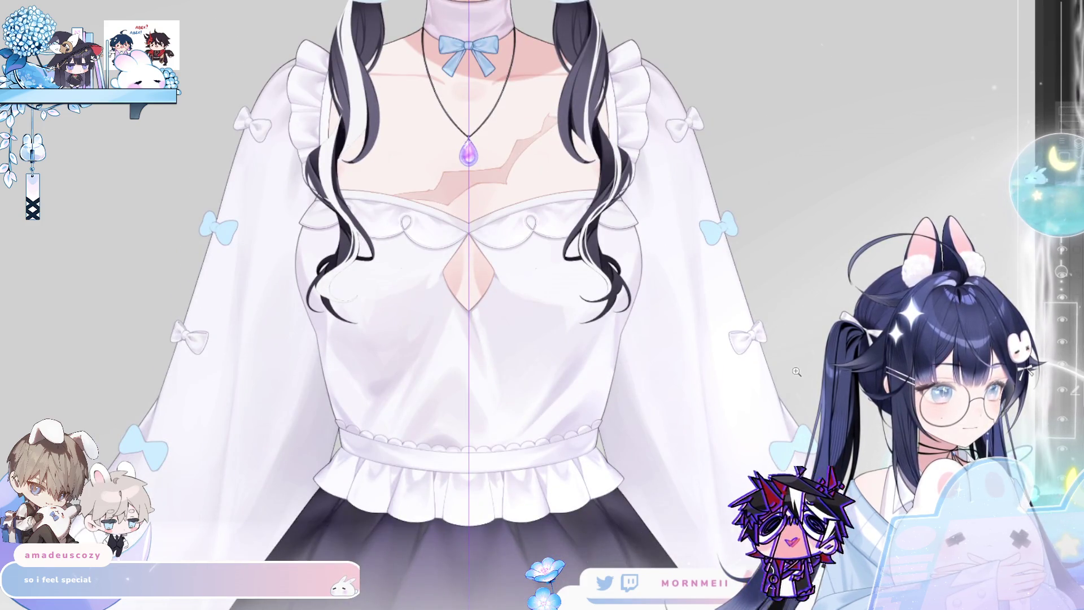
{"action": "scroll", "coordinate": [784, 308], "scroll_direction": "up", "scroll_amount": 3}
{"action": "scroll", "coordinate": [734, 321], "scroll_direction": "down", "scroll_amount": 2}
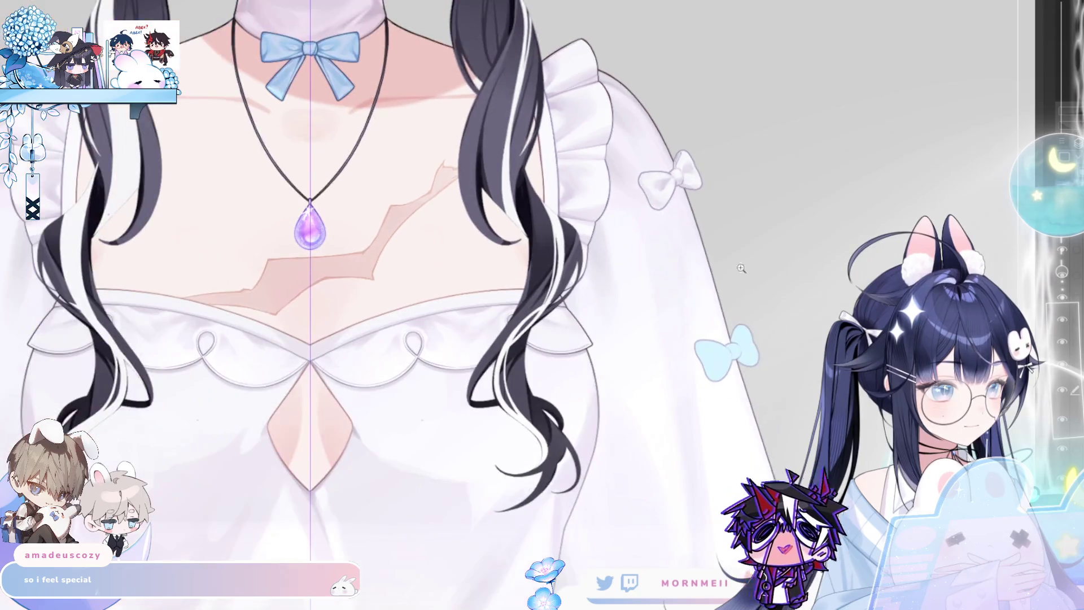
{"action": "scroll", "coordinate": [691, 333], "scroll_direction": "up", "scroll_amount": 2}
{"action": "scroll", "coordinate": [617, 201], "scroll_direction": "up", "scroll_amount": 4}
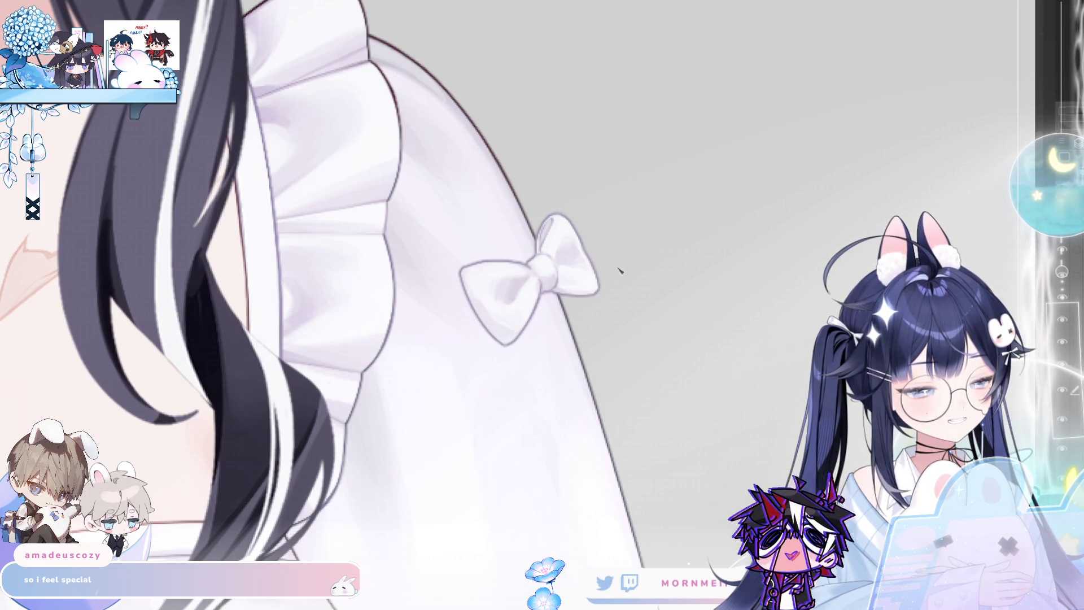
Mirror-check the bow's shape, then zoom in closely on the white sleeve bow.
{"action": "key", "text": "m"}
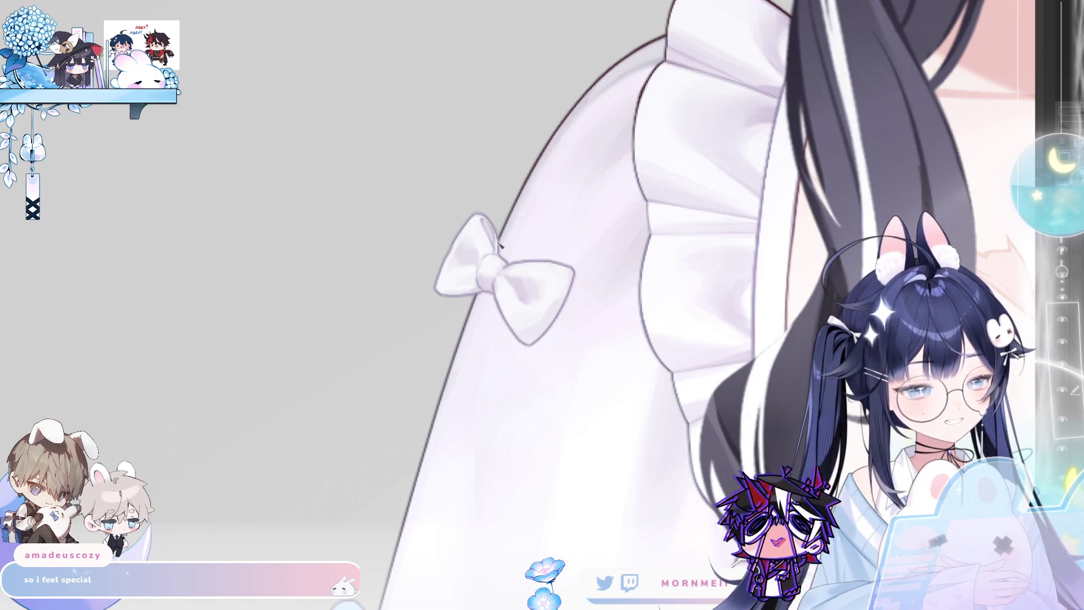
{"action": "key", "text": "m"}
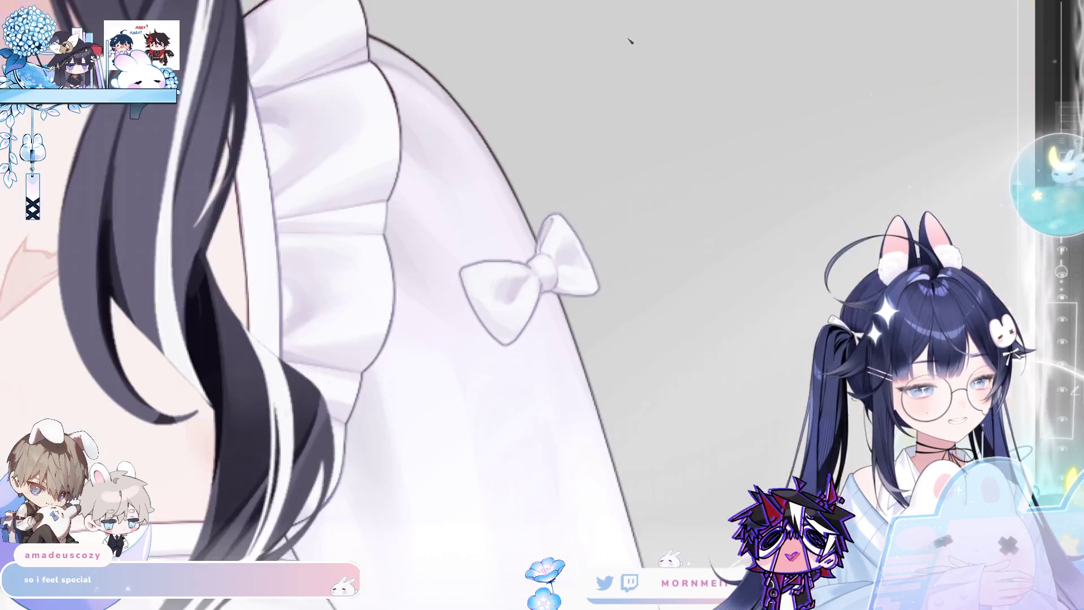
{"action": "left_click", "coordinate": [583, 181]}
{"action": "left_click", "coordinate": [559, 200]}
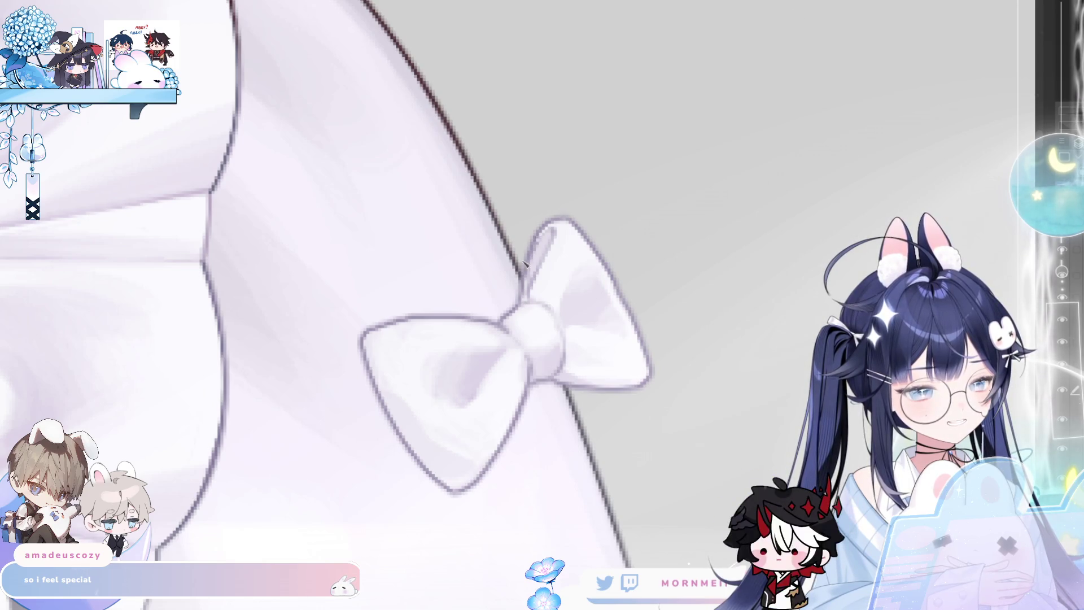
{"action": "scroll", "coordinate": [612, 170], "scroll_direction": "down", "scroll_amount": 5}
{"action": "scroll", "coordinate": [593, 211], "scroll_direction": "up", "scroll_amount": 5}
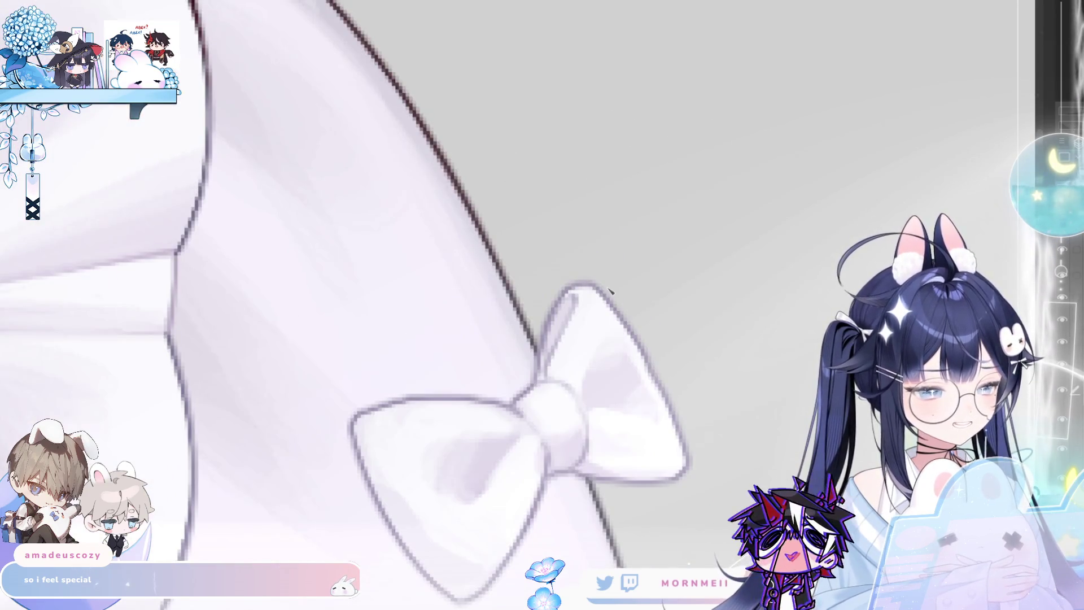
{"action": "scroll", "coordinate": [621, 214], "scroll_direction": "down", "scroll_amount": 5}
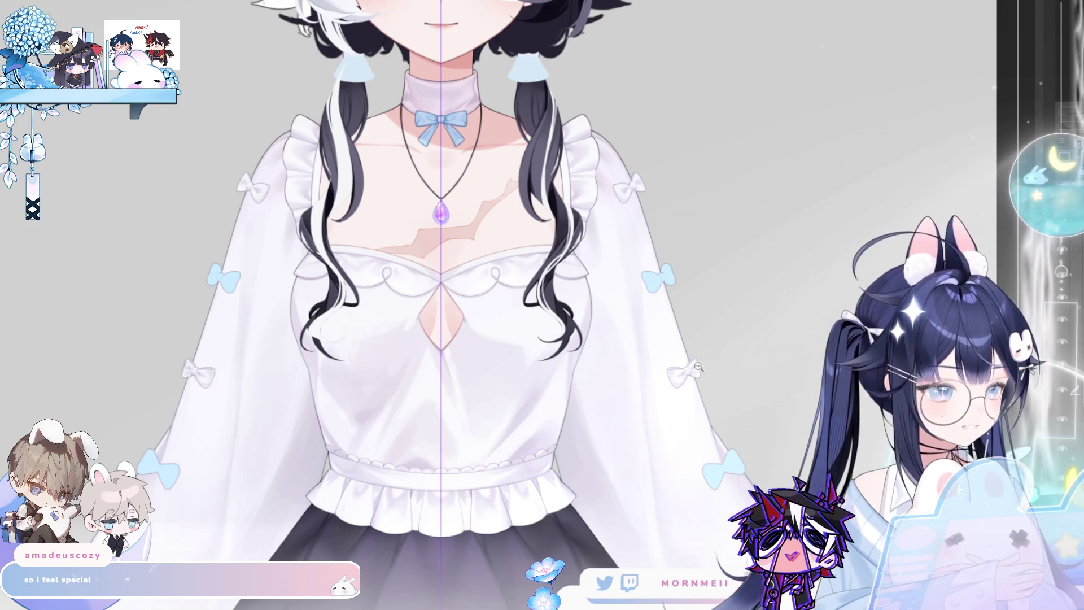
{"action": "scroll", "coordinate": [700, 361], "scroll_direction": "up", "scroll_amount": 5}
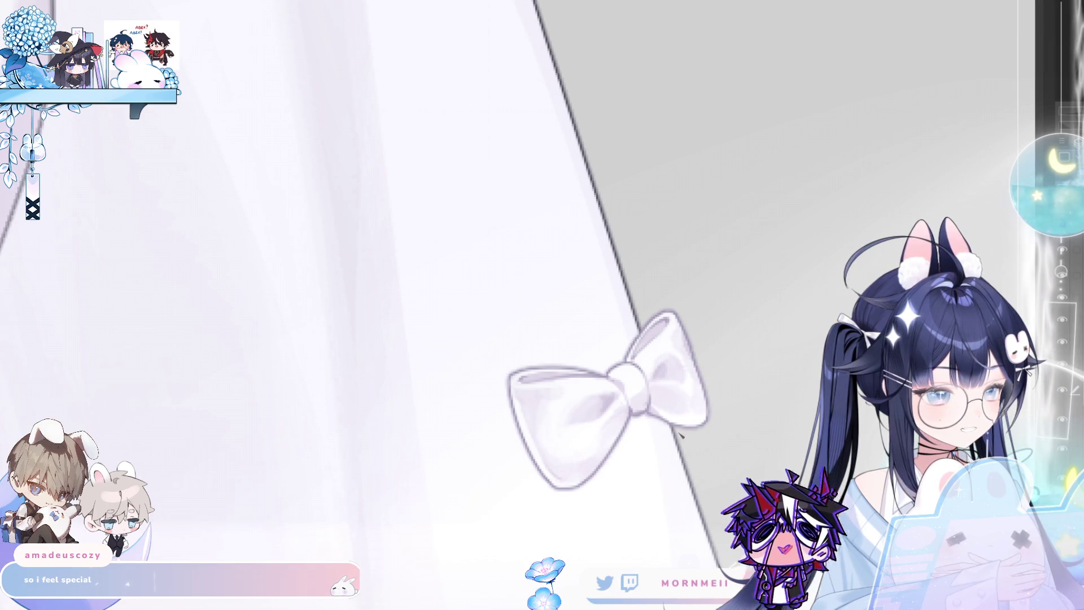
Mirror the view again to compare the bow and pan down toward the skirt.
{"action": "key", "text": "m"}
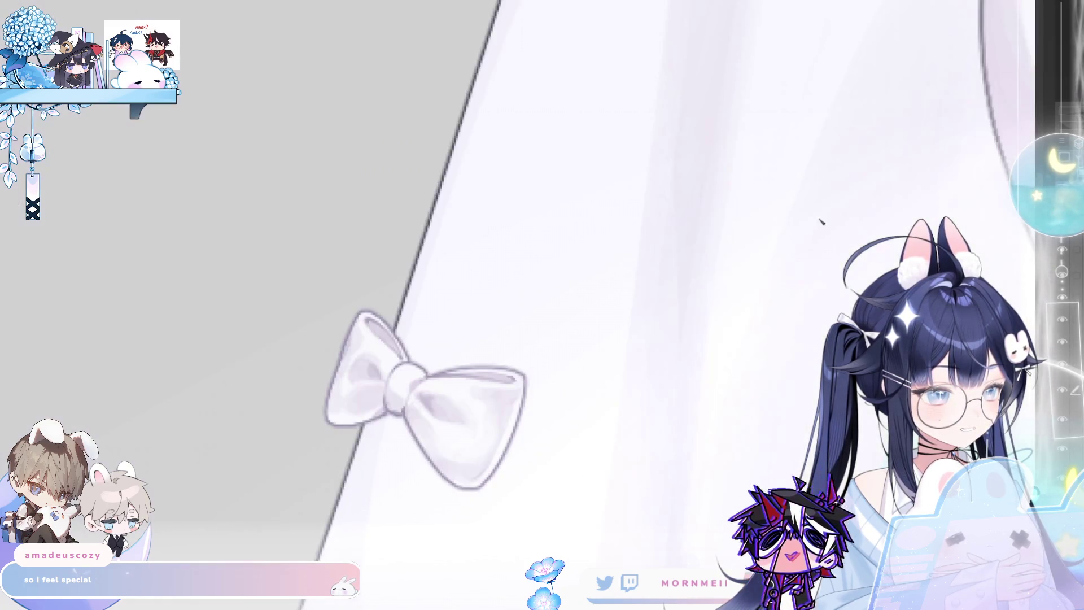
{"action": "key", "text": "m"}
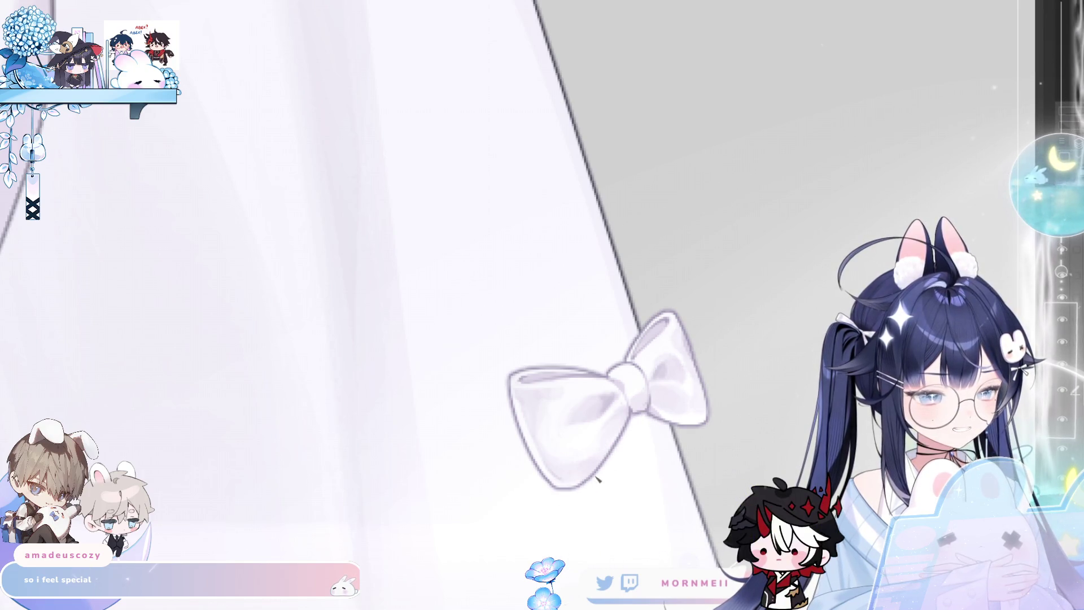
{"action": "scroll", "coordinate": [650, 359], "scroll_direction": "down", "scroll_amount": 5}
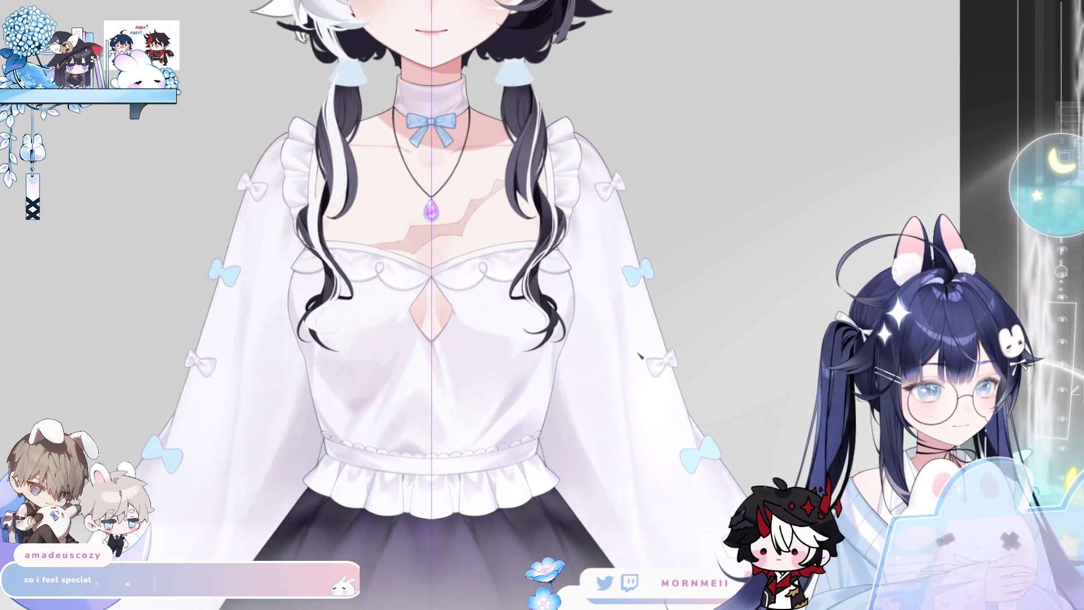
{"action": "left_click_drag", "start_coordinate": [638, 354], "coordinate": [624, 298]}
{"action": "scroll", "coordinate": [726, 468], "scroll_direction": "up", "scroll_amount": 3}
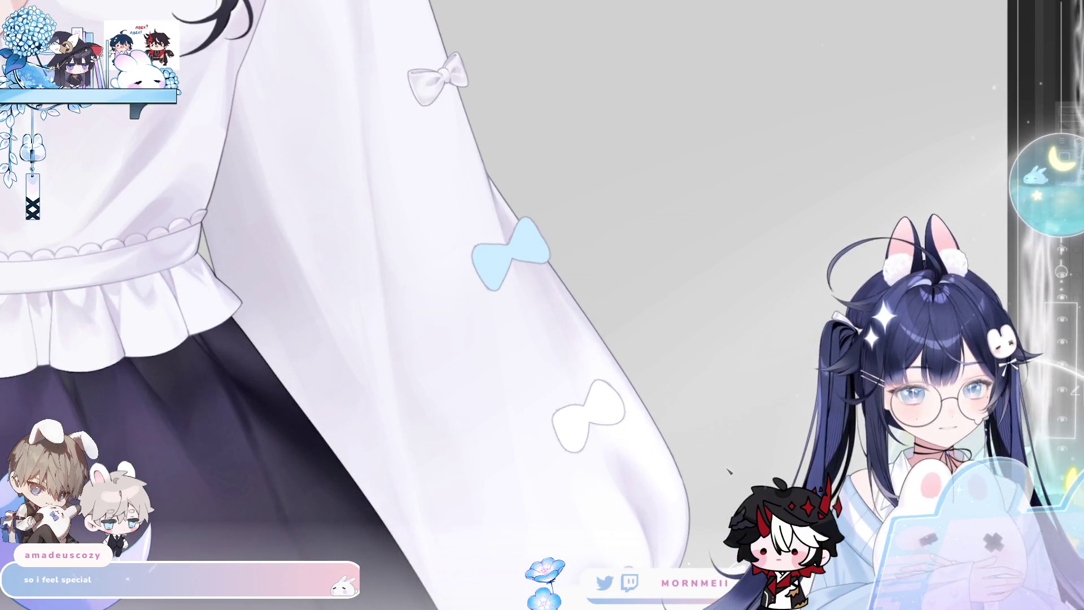
Undo the stray white bow outline low on the sleeve.
{"action": "key", "text": "ctrl+z"}
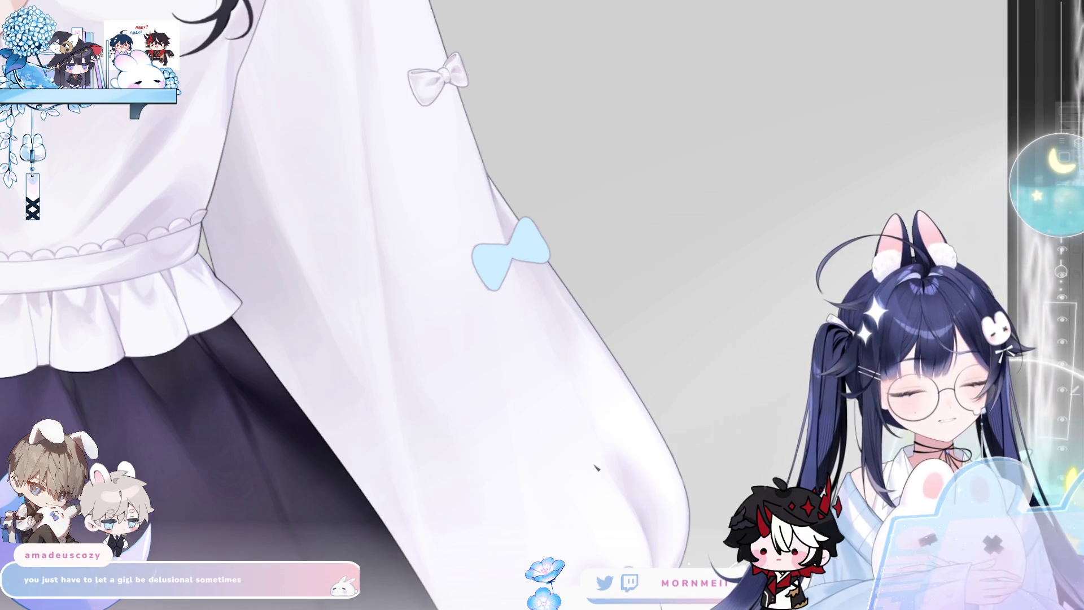
{"action": "scroll", "coordinate": [582, 436], "scroll_direction": "down", "scroll_amount": 1}
{"action": "scroll", "coordinate": [551, 368], "scroll_direction": "up", "scroll_amount": 3}
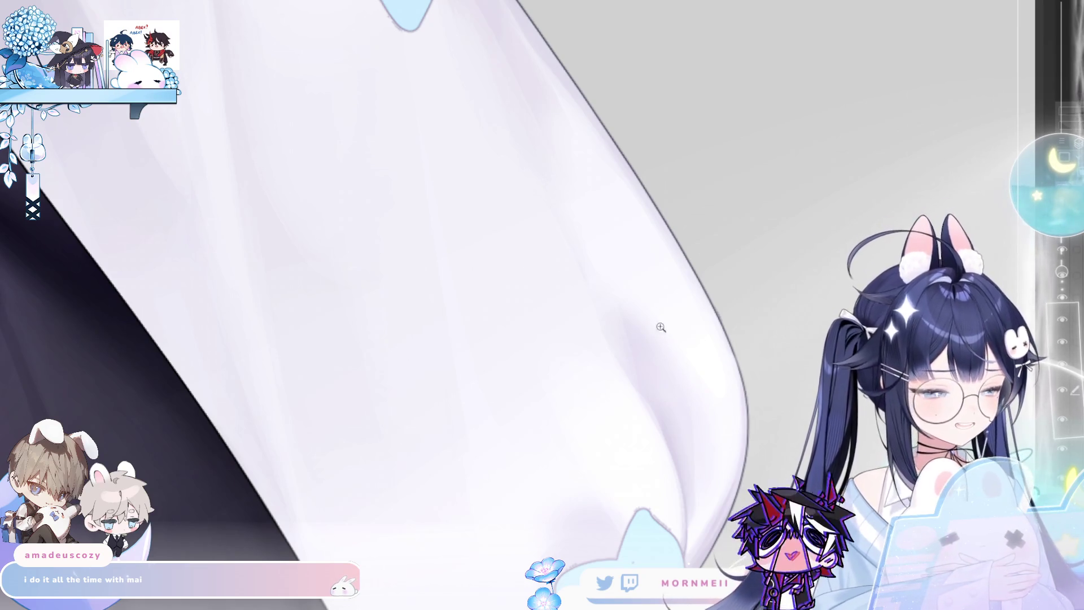
{"action": "scroll", "coordinate": [655, 312], "scroll_direction": "down", "scroll_amount": 5}
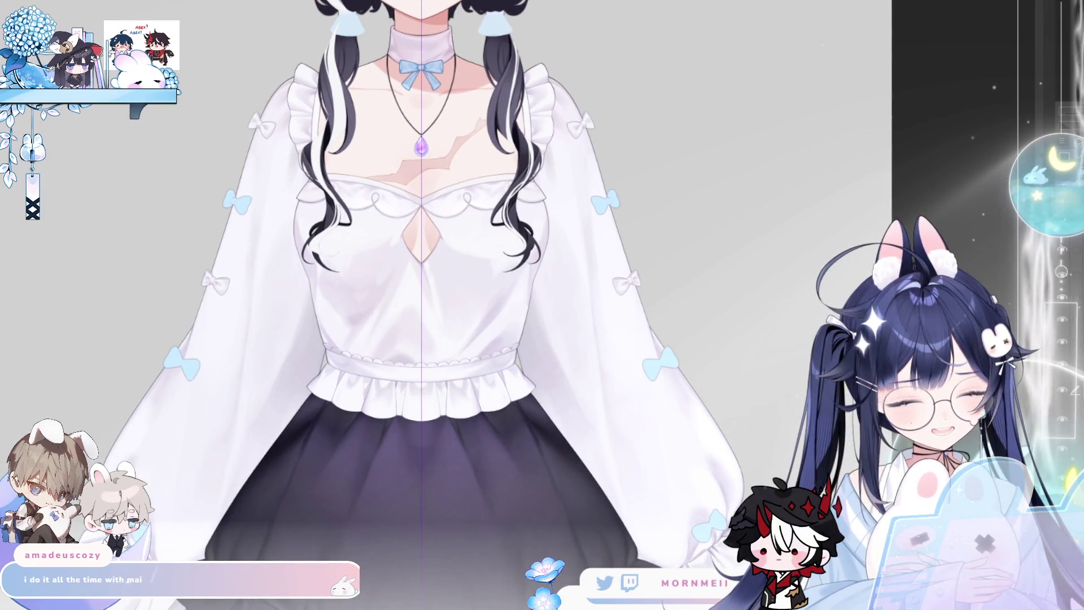
Lasso the sleeve bows, then deselect and hide the light-blue bow layer.
{"action": "mouse_move", "coordinate": [161, 533]}
{"action": "left_mouse_down"}
{"action": "mouse_move", "coordinate": [223, 339]}
{"action": "mouse_move", "coordinate": [71, 432]}
{"action": "left_mouse_up"}
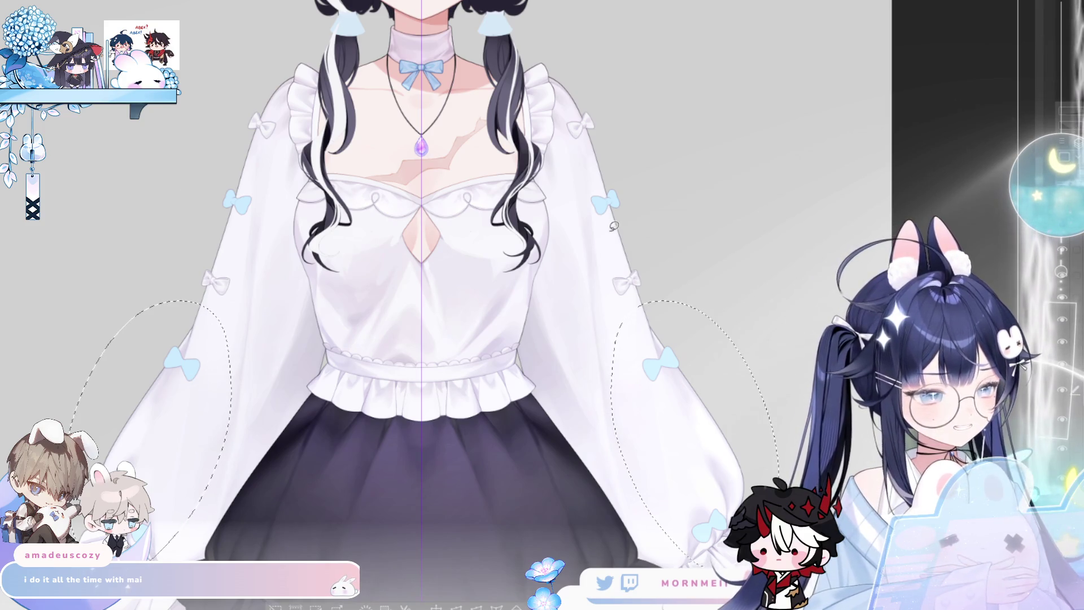
{"action": "left_click_drag", "start_coordinate": [590, 242], "coordinate": [585, 234]}
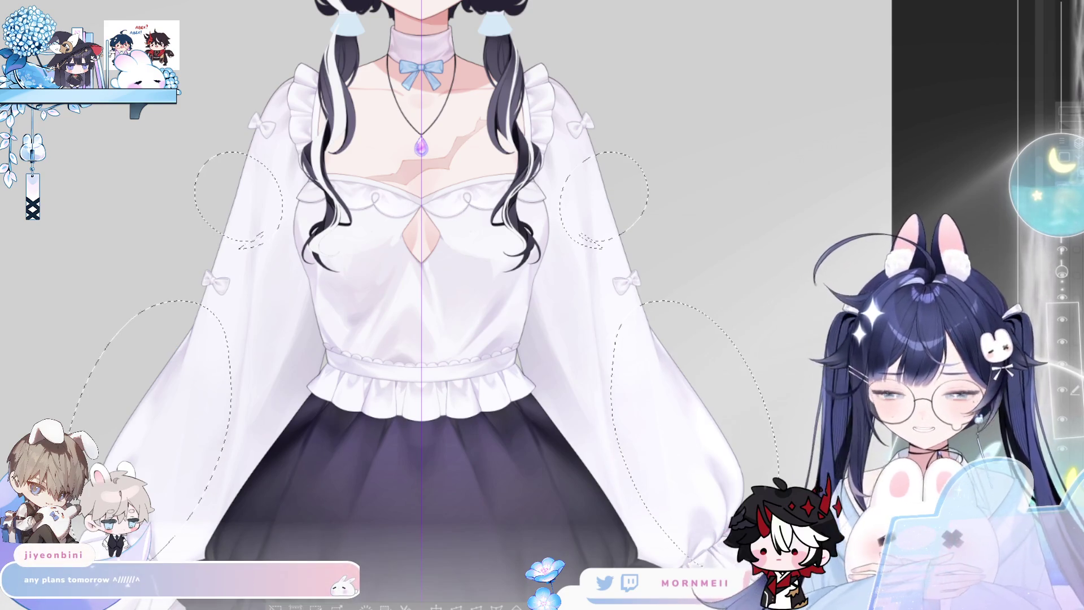
{"action": "left_click", "coordinate": [1059, 395]}
{"action": "key", "text": "ctrl+d"}
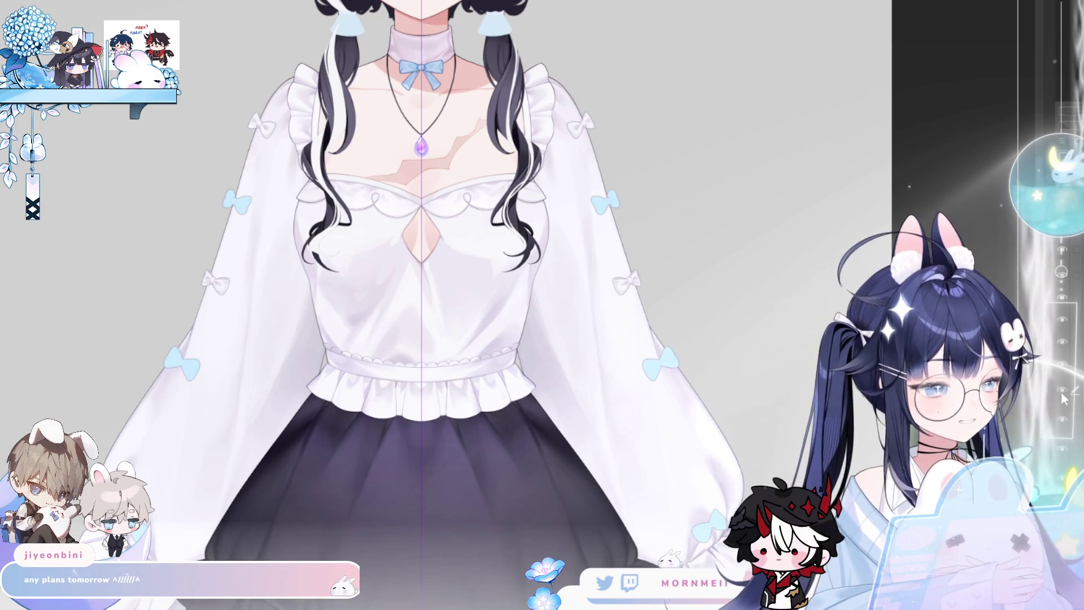
{"action": "left_click", "coordinate": [1060, 396]}
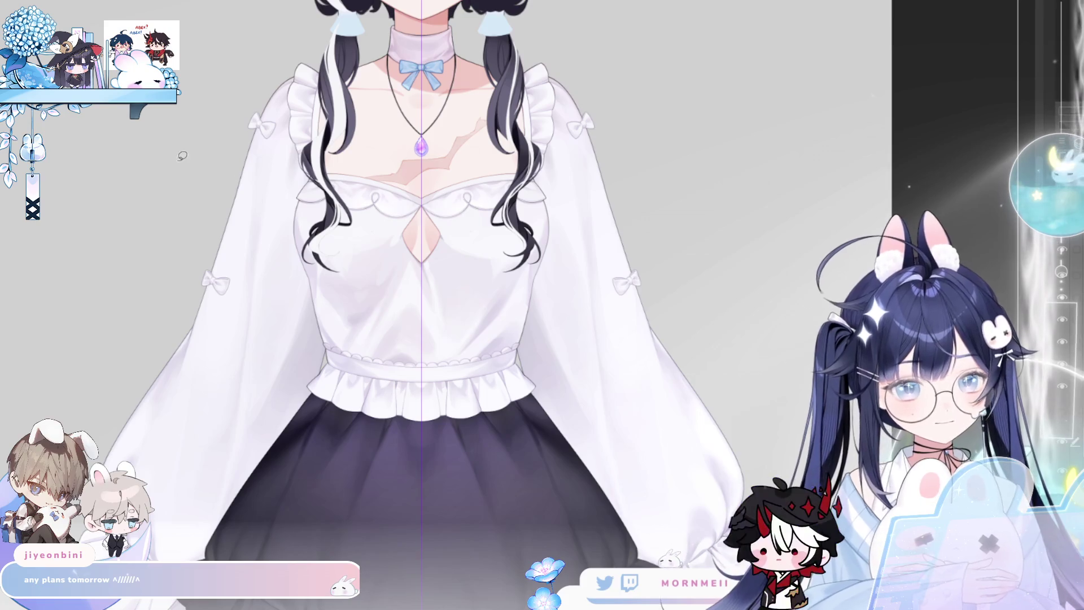
Move the white bows on both sleeves slightly down and deselect.
{"action": "left_click_drag", "start_coordinate": [264, 336], "coordinate": [247, 361]}
{"action": "left_click_drag", "start_coordinate": [579, 334], "coordinate": [599, 361]}
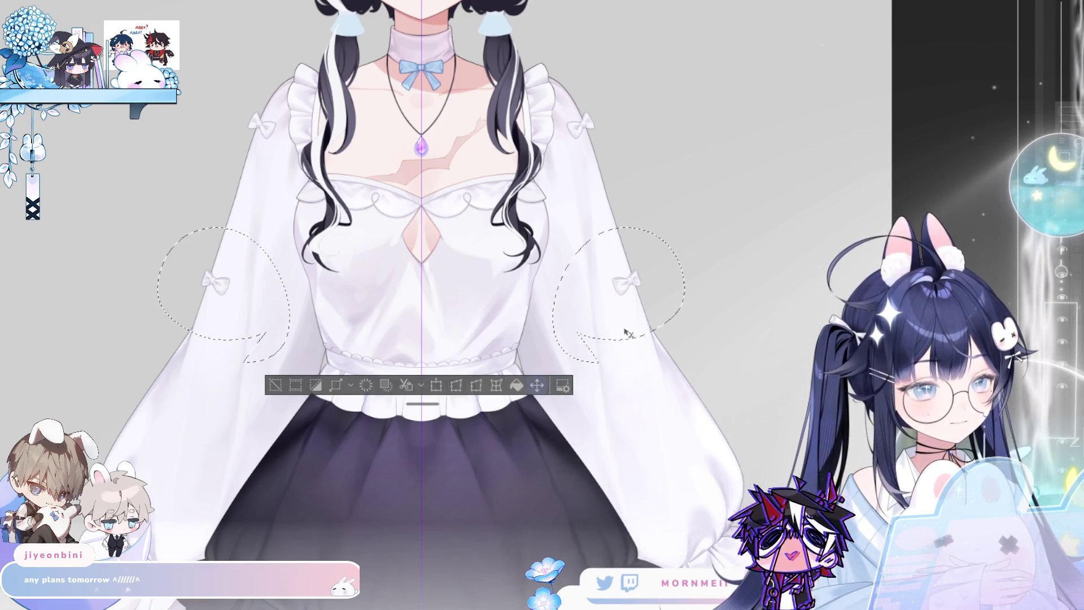
{"action": "left_click_drag", "start_coordinate": [665, 303], "coordinate": [666, 316]}
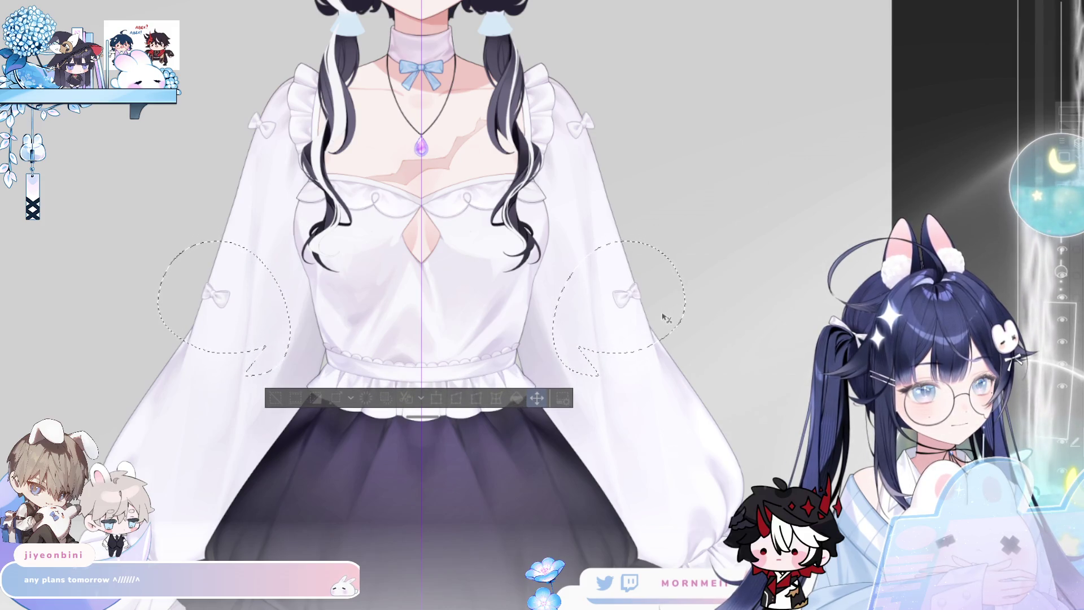
{"action": "key", "text": "ctrl+d"}
Show the light-blue bows again and hide the palettes to widen the workspace.
{"action": "scroll", "coordinate": [666, 318], "scroll_direction": "left", "scroll_amount": 5}
{"action": "scroll", "coordinate": [666, 317], "scroll_direction": "right", "scroll_amount": 8}
{"action": "scroll", "coordinate": [666, 318], "scroll_direction": "down", "scroll_amount": 2}
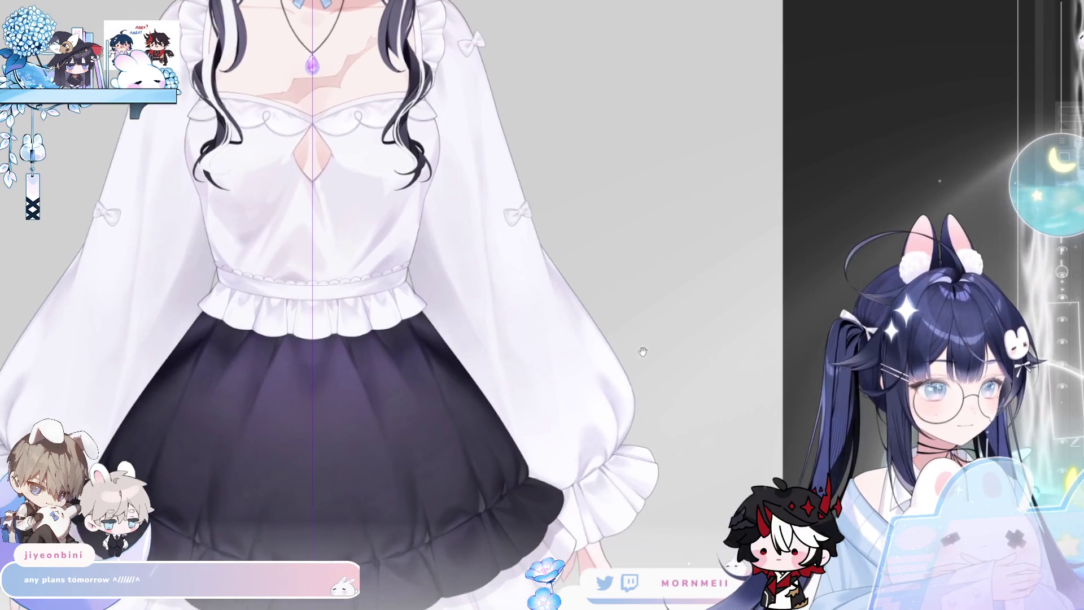
{"action": "left_click", "coordinate": [1063, 417]}
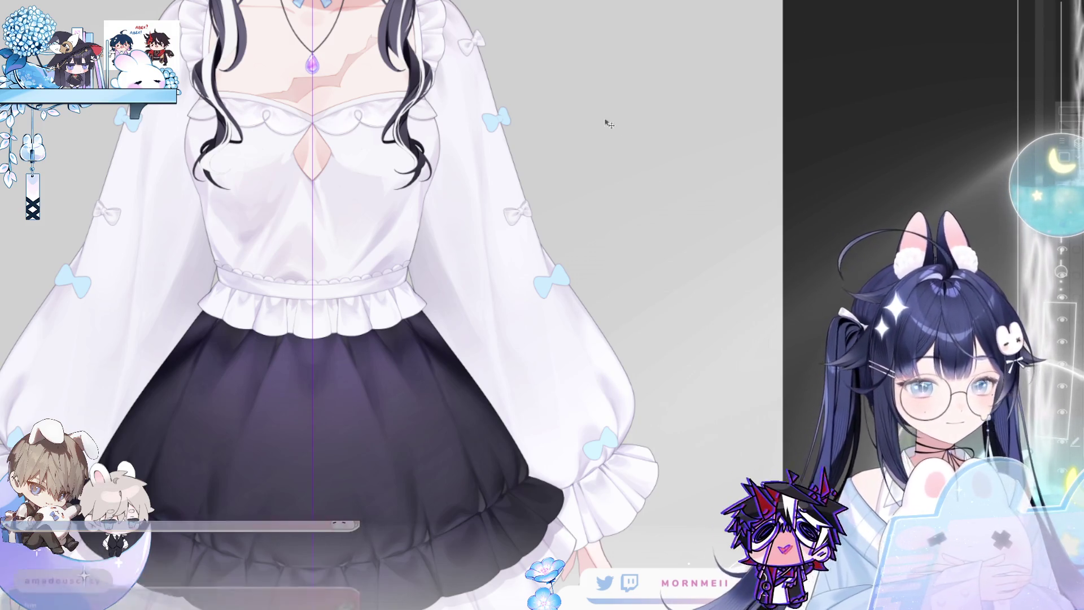
{"action": "key", "text": "Tab"}
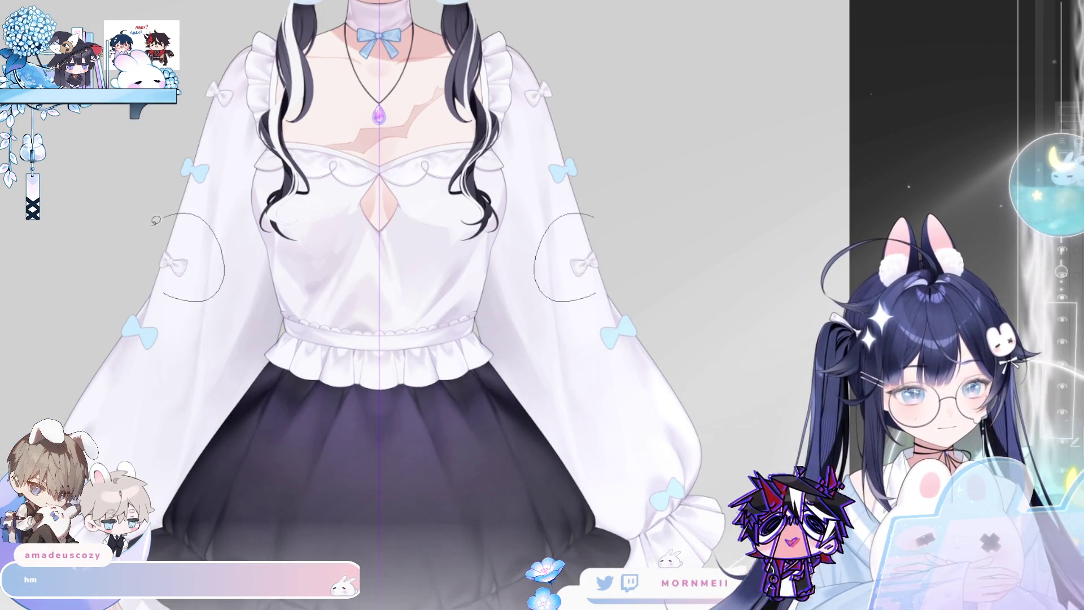
Lasso both upper sleeve bows as a mirrored pair and apply a Transform to them.
{"action": "left_click_drag", "start_coordinate": [167, 214], "coordinate": [169, 313]}
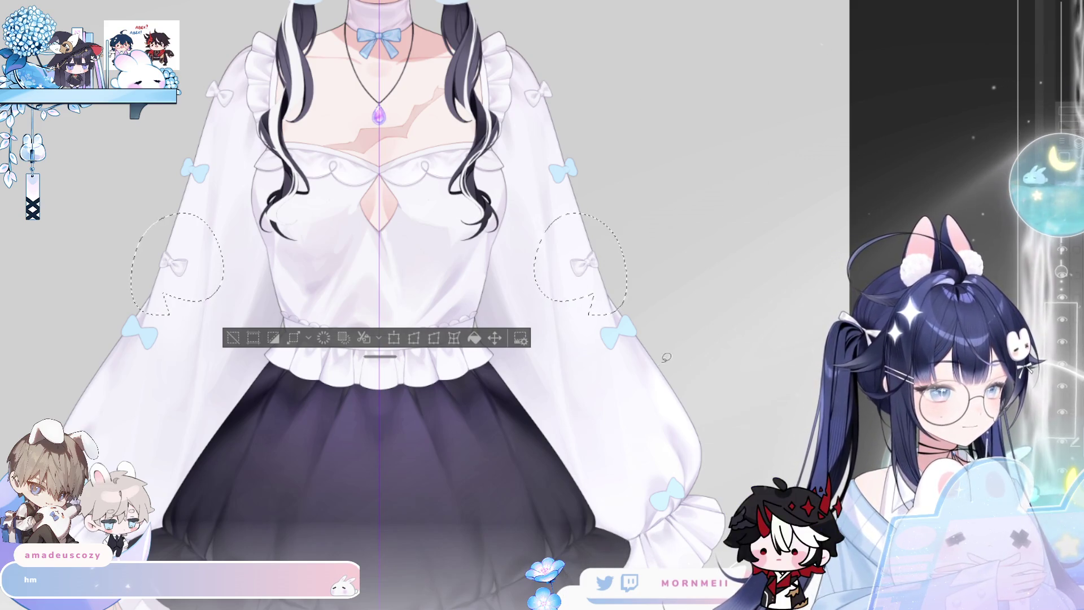
{"action": "key", "text": "ctrl+d"}
{"action": "mouse_move", "coordinate": [624, 231]}
{"action": "left_mouse_down"}
{"action": "mouse_move", "coordinate": [582, 306]}
{"action": "mouse_move", "coordinate": [636, 322]}
{"action": "left_mouse_up"}
{"action": "left_click", "coordinate": [394, 341]}
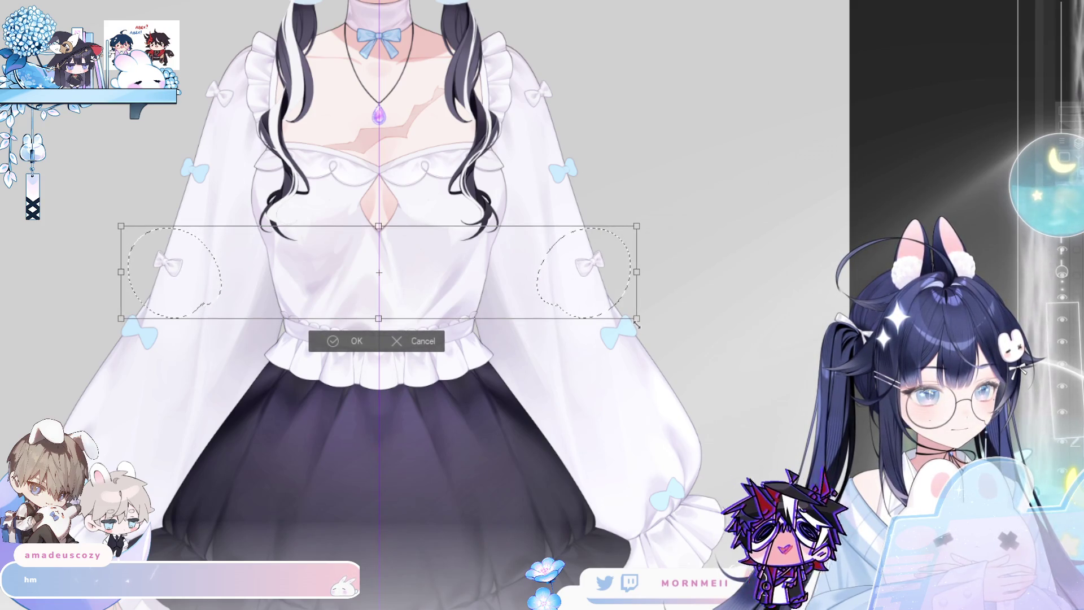
{"action": "left_click", "coordinate": [334, 342]}
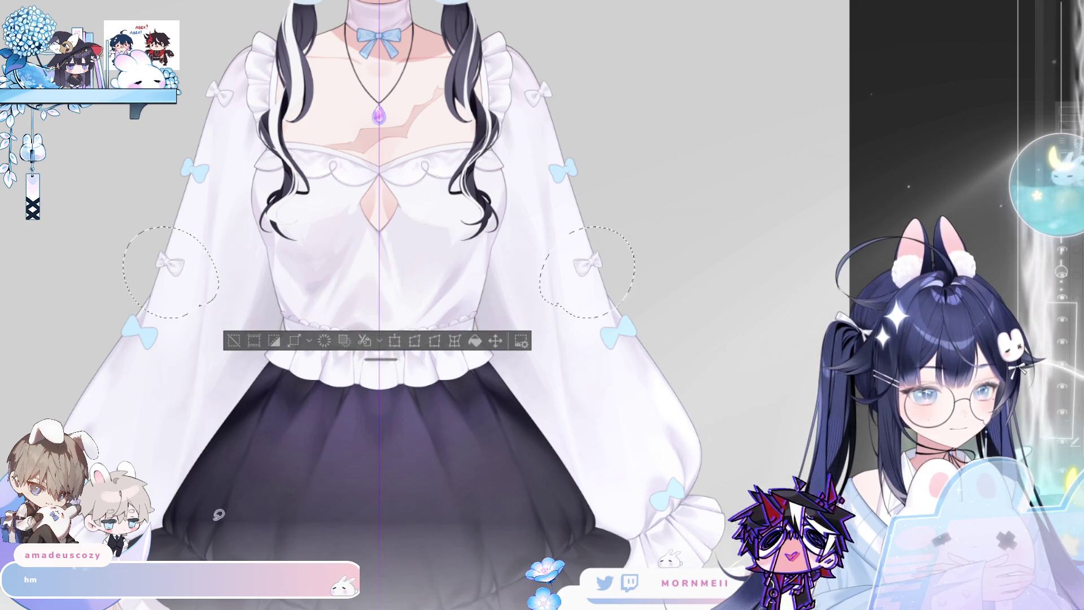
Zoom in on the left sleeve bow, lasso around it, then clear the selection.
{"action": "left_click_drag", "start_coordinate": [174, 261], "coordinate": [264, 201]}
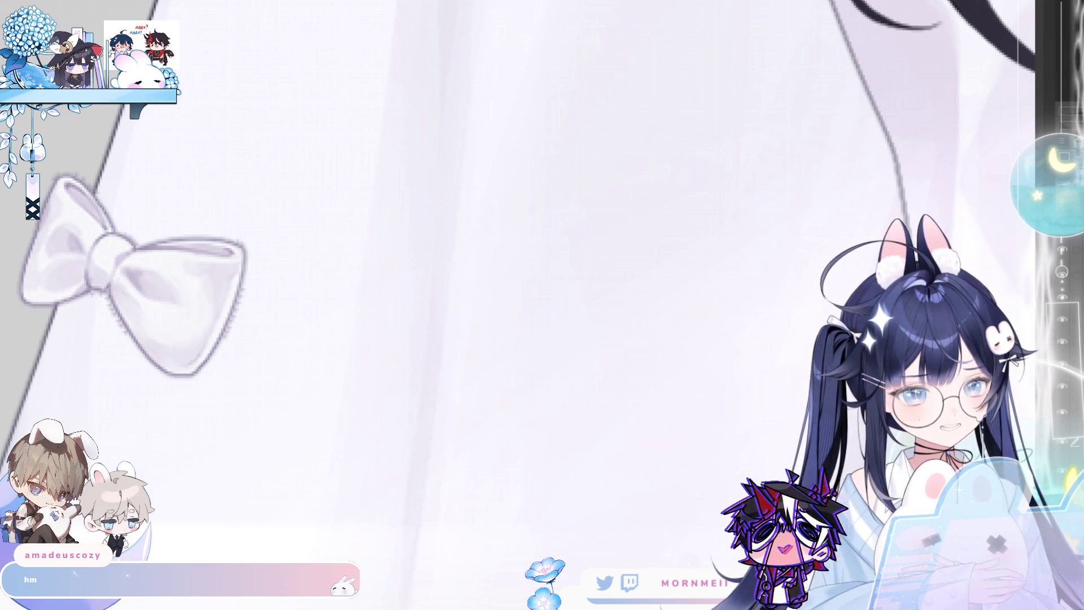
{"action": "left_click_drag", "start_coordinate": [189, 507], "coordinate": [438, 426]}
{"action": "mouse_move", "coordinate": [333, 507]}
{"action": "left_mouse_down"}
{"action": "mouse_move", "coordinate": [589, 117]}
{"action": "mouse_move", "coordinate": [325, 438]}
{"action": "left_mouse_up"}
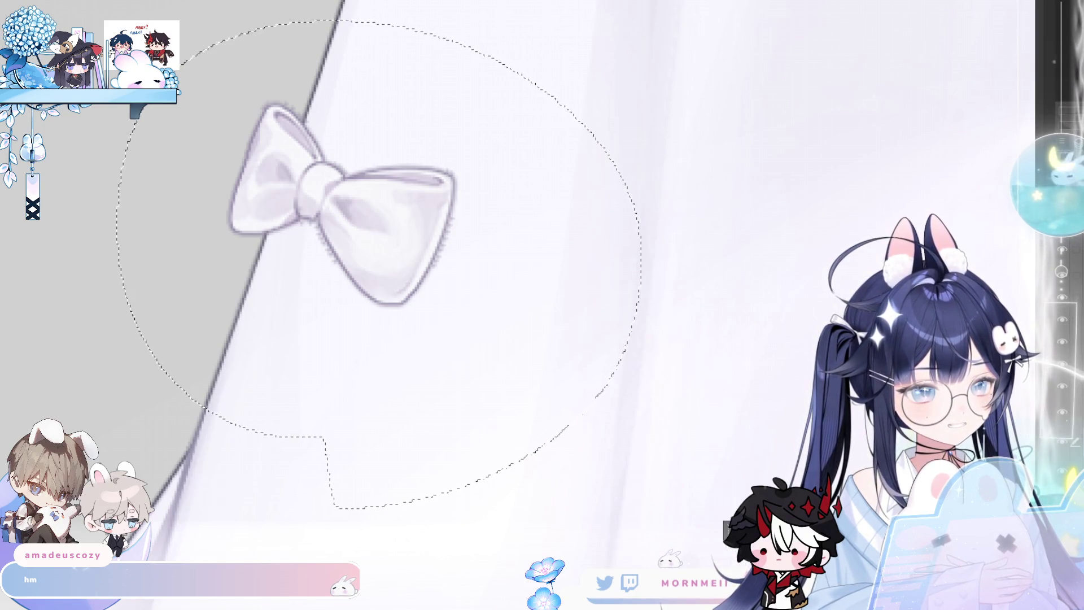
{"action": "key", "text": "ctrl+0"}
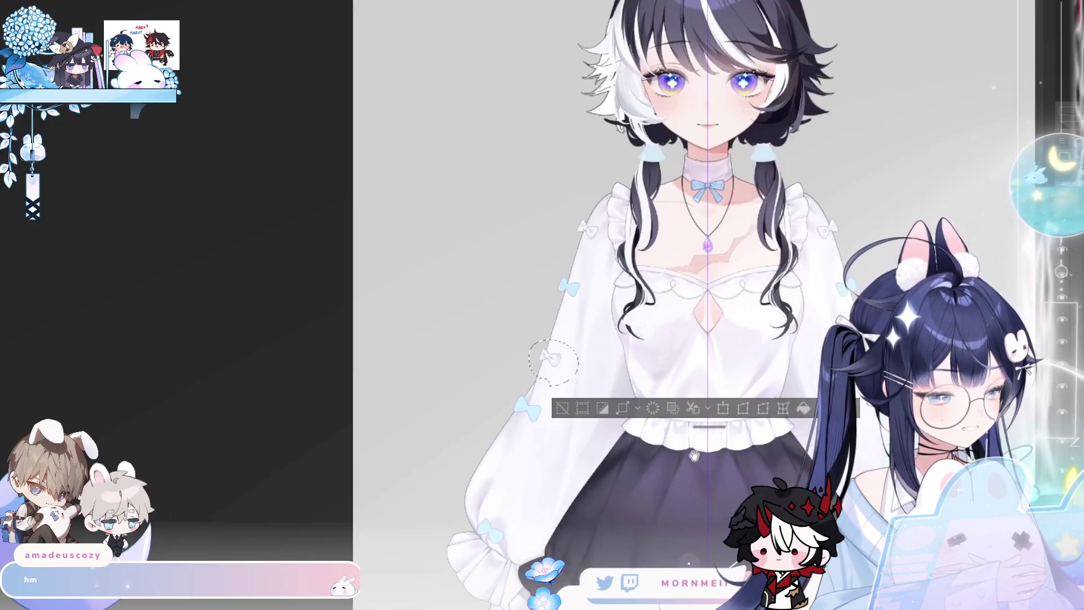
{"action": "key", "text": "ctrl+d"}
{"action": "left_click", "coordinate": [492, 263]}
{"action": "key", "text": "ctrl+plus"}
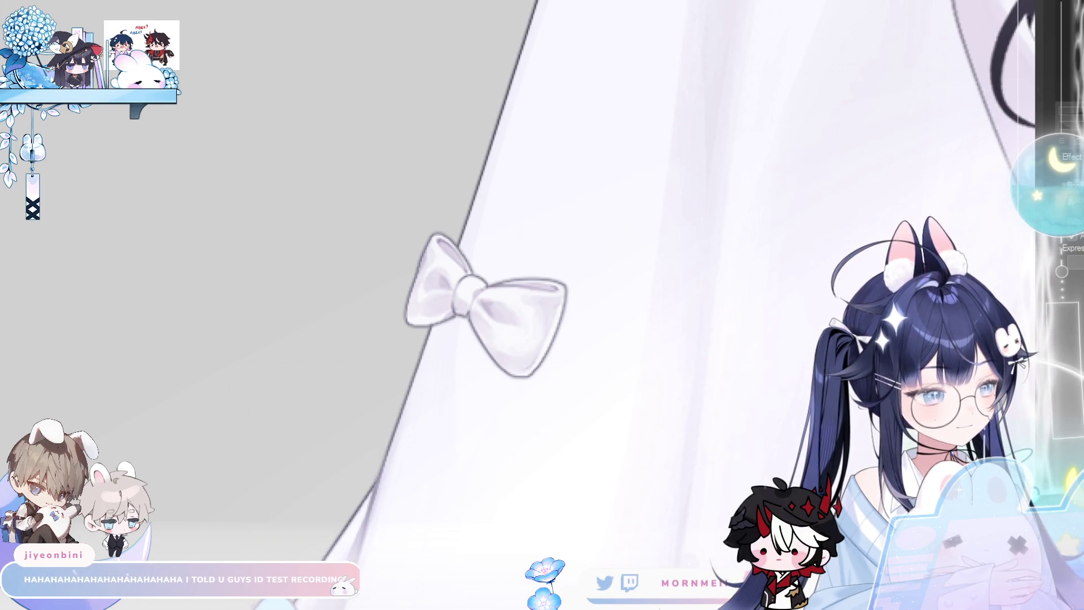
Zoom in on the shoulder bow and enlarge the brush with ].
{"action": "left_click_drag", "start_coordinate": [611, 273], "coordinate": [490, 240]}
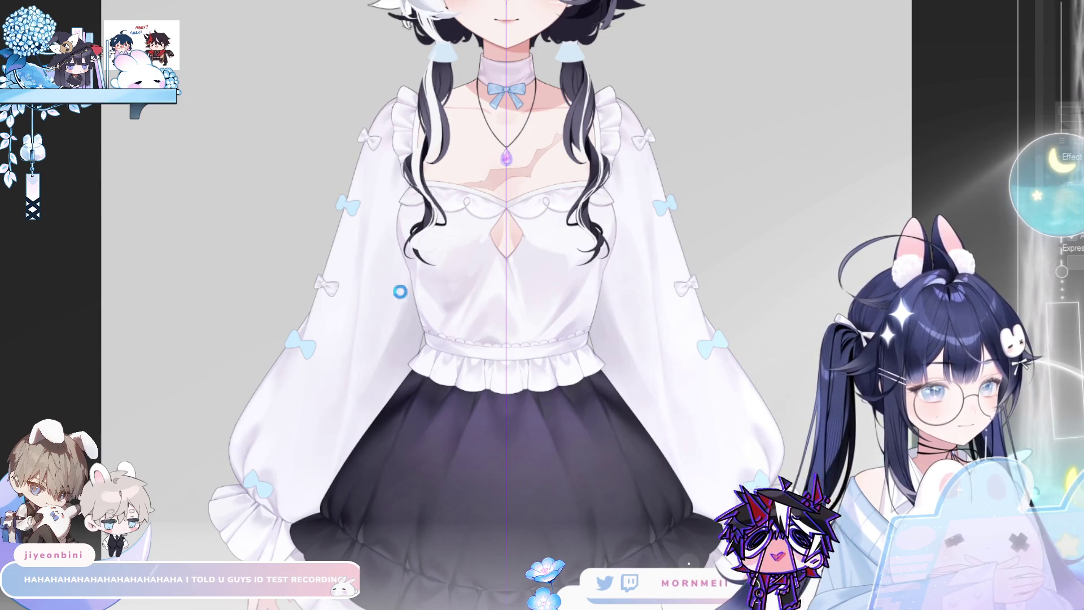
{"action": "mouse_move", "coordinate": [385, 139]}
{"action": "left_mouse_down"}
{"action": "mouse_move", "coordinate": [445, 93]}
{"action": "mouse_move", "coordinate": [395, 95]}
{"action": "left_mouse_up"}
{"action": "left_click_drag", "start_coordinate": [565, 232], "coordinate": [603, 230]}
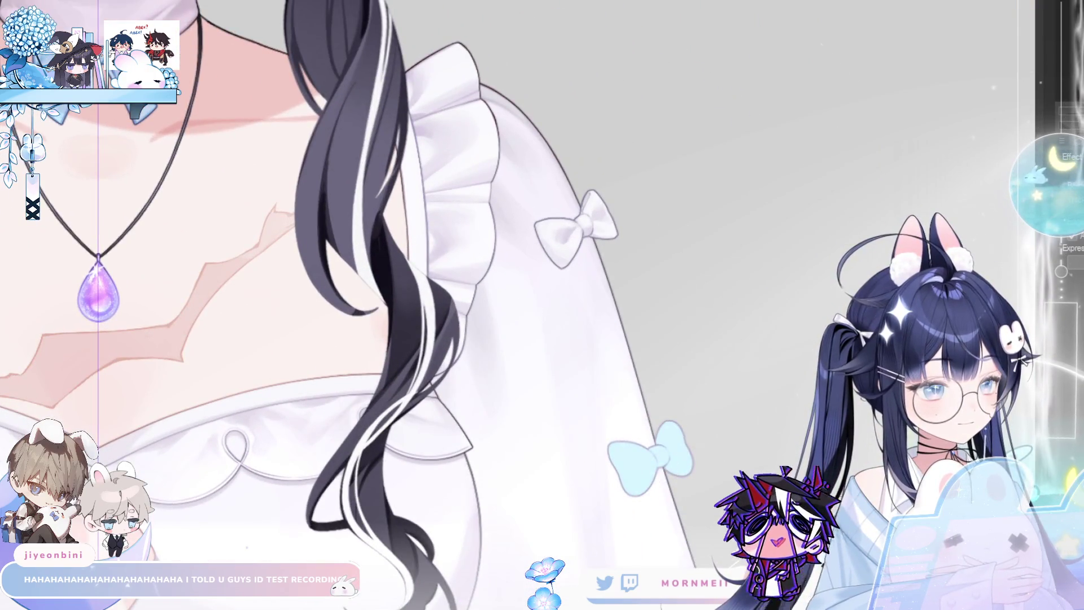
{"action": "key", "text": "bracketright"}
{"action": "key", "text": "bracketright"}
{"action": "key", "text": "bracketright"}
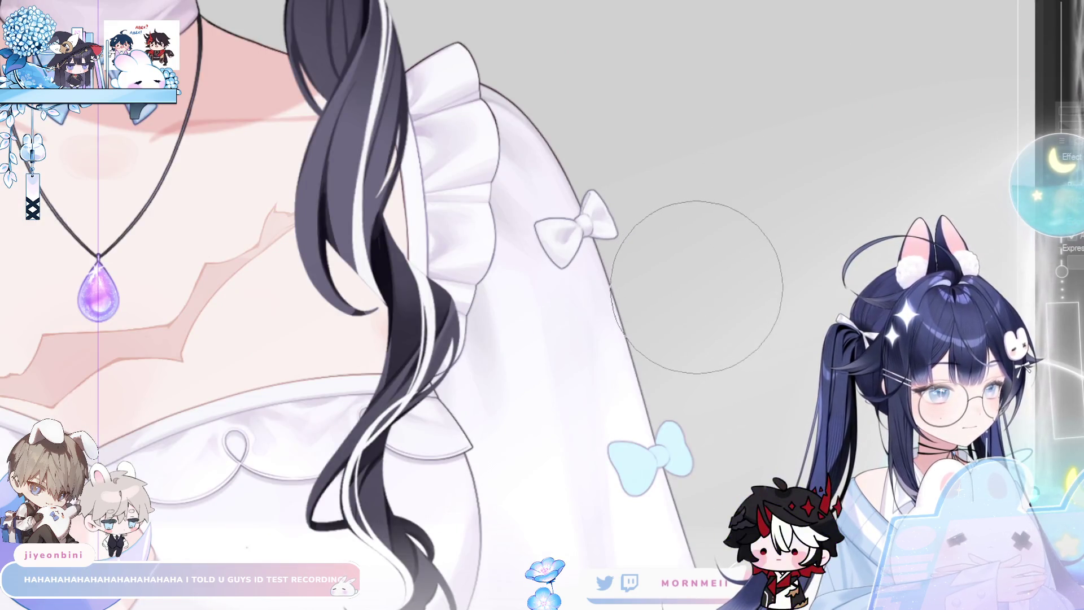
Flip the canvas horizontally a few times to check the bow and sleeve.
{"action": "scroll", "coordinate": [644, 226], "scroll_direction": "up", "scroll_amount": 3}
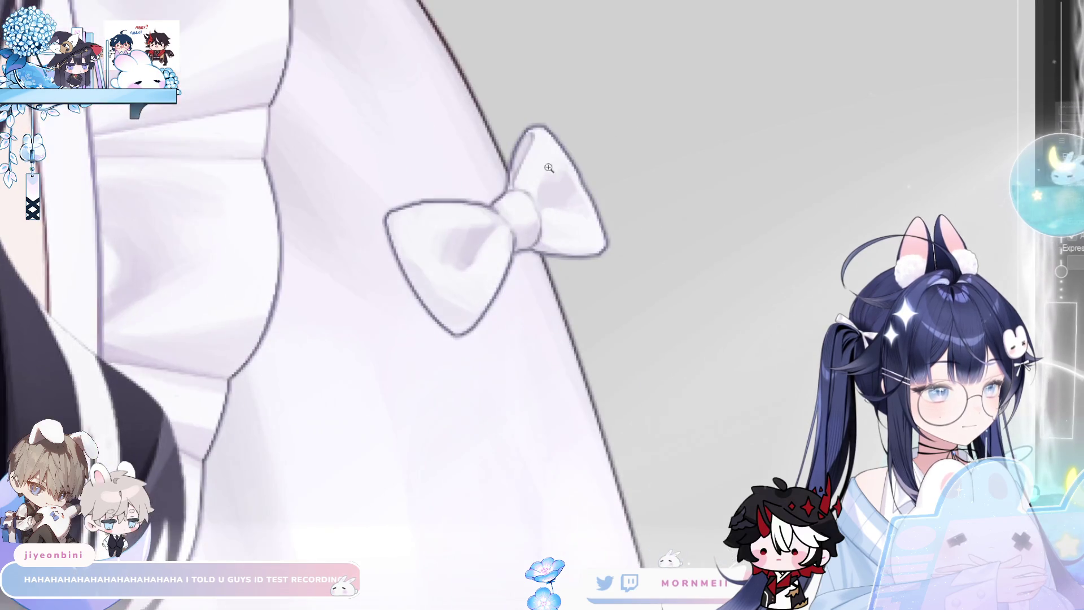
{"action": "key", "text": "h"}
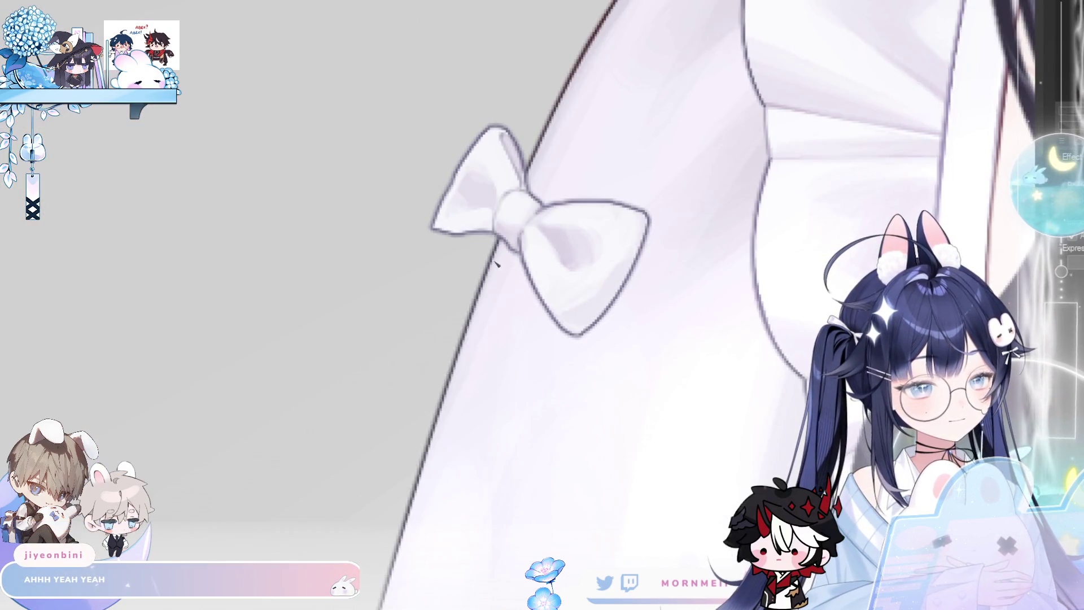
{"action": "key", "text": "h"}
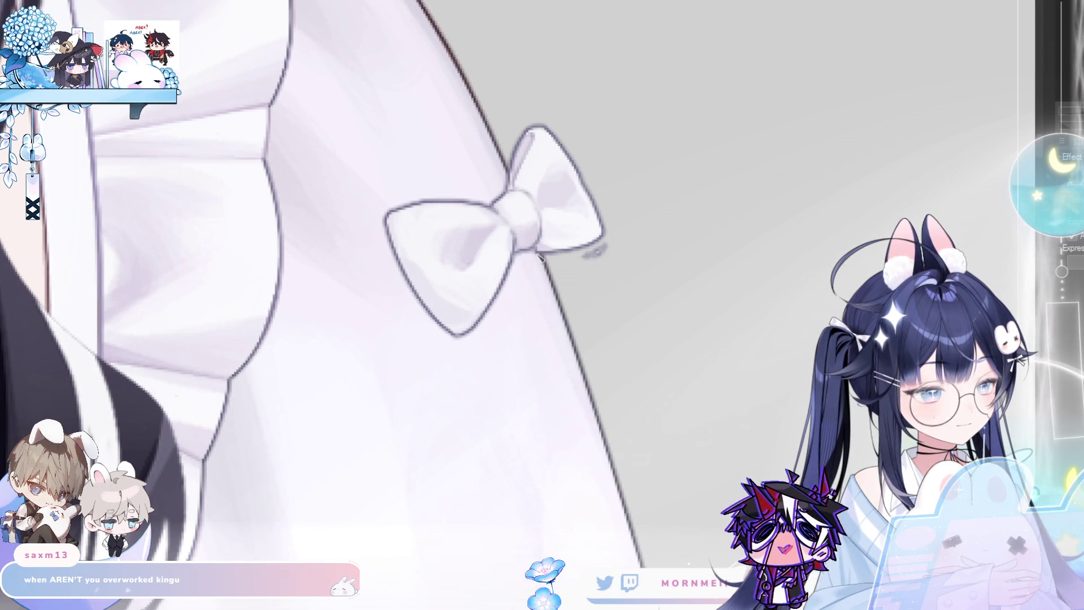
{"action": "scroll", "coordinate": [565, 282], "scroll_direction": "down", "scroll_amount": 3}
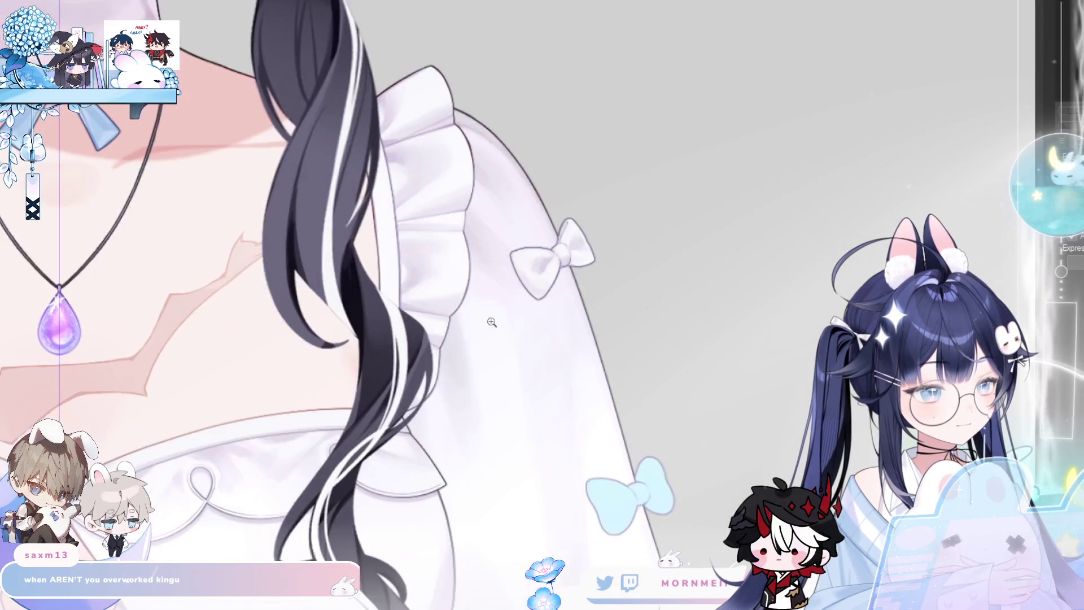
{"action": "key", "text": "h"}
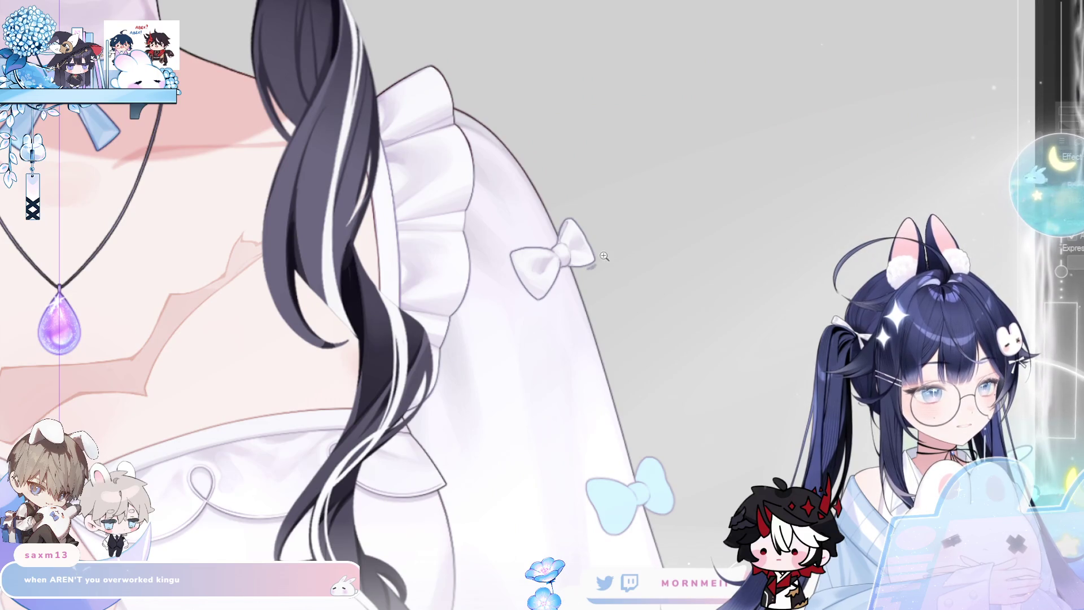
{"action": "scroll", "coordinate": [582, 270], "scroll_direction": "up", "scroll_amount": 3}
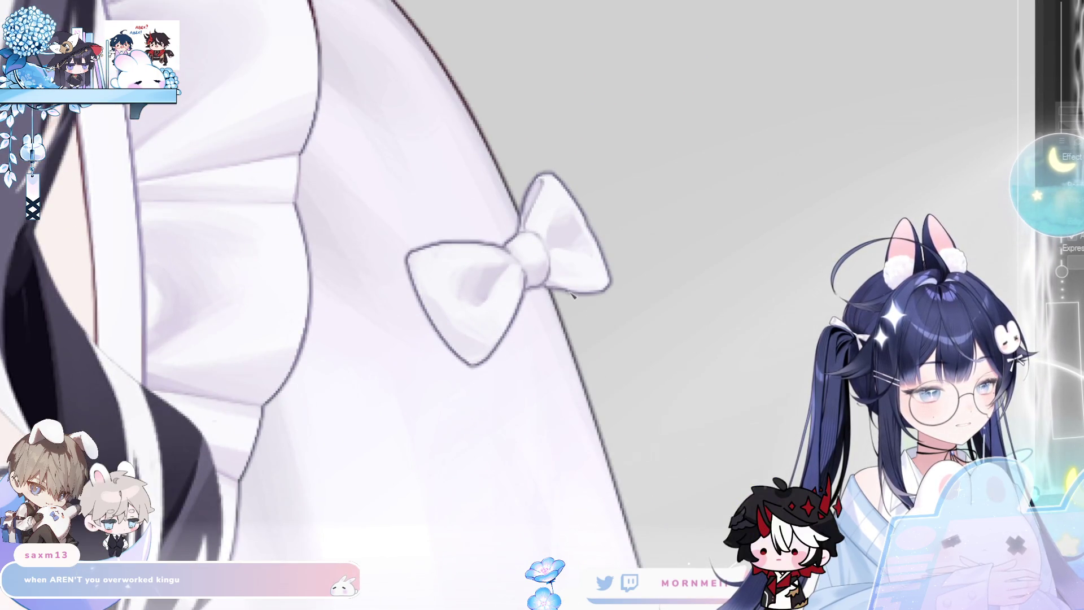